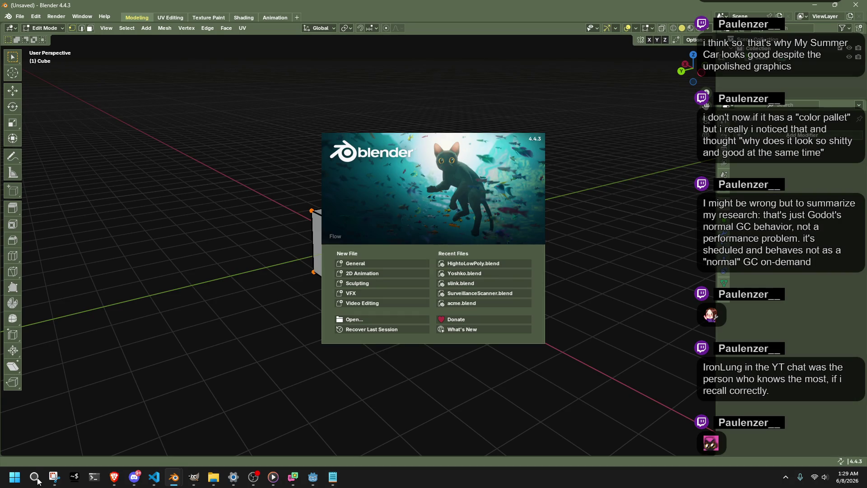
# Open slinkrocket.blend from the recent gamma raw project folder.
pyautogui.click(95, 136)
pyautogui.click(20, 16)
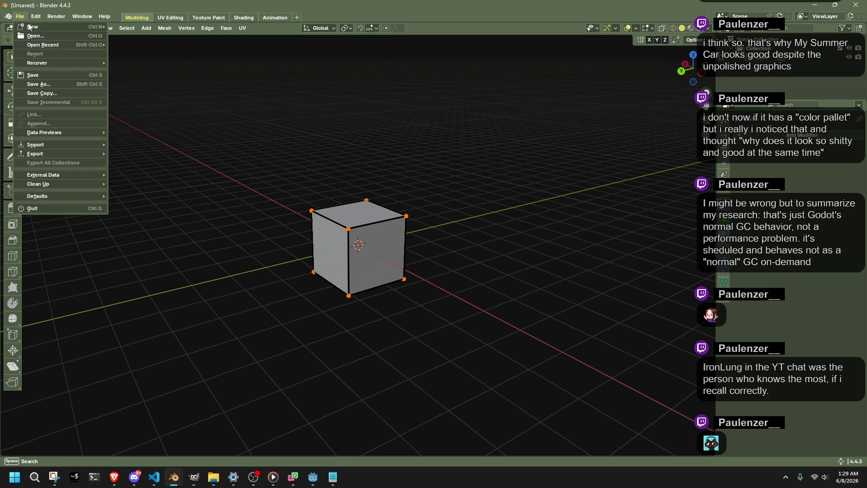
pyautogui.click(41, 38)
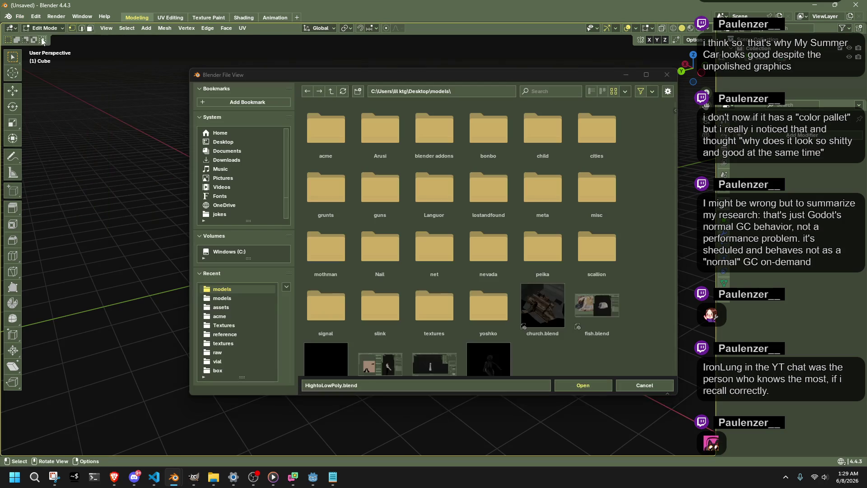
pyautogui.click(224, 354)
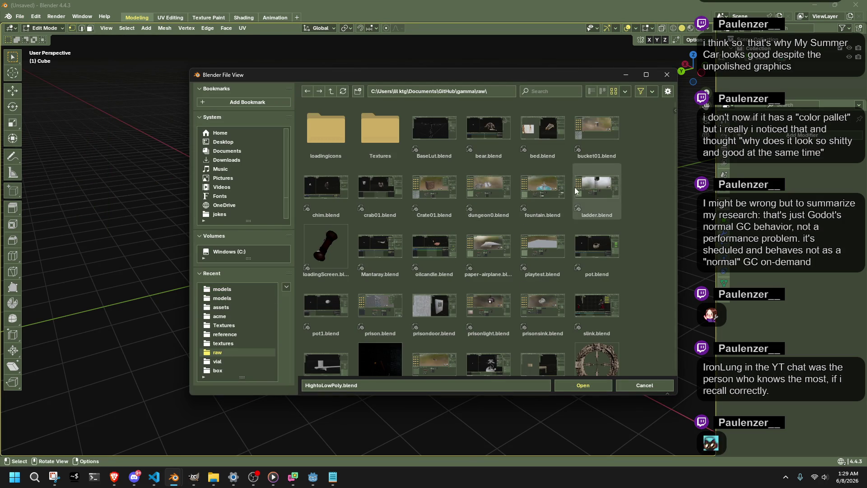
pyautogui.scroll(-2, 340, 325)
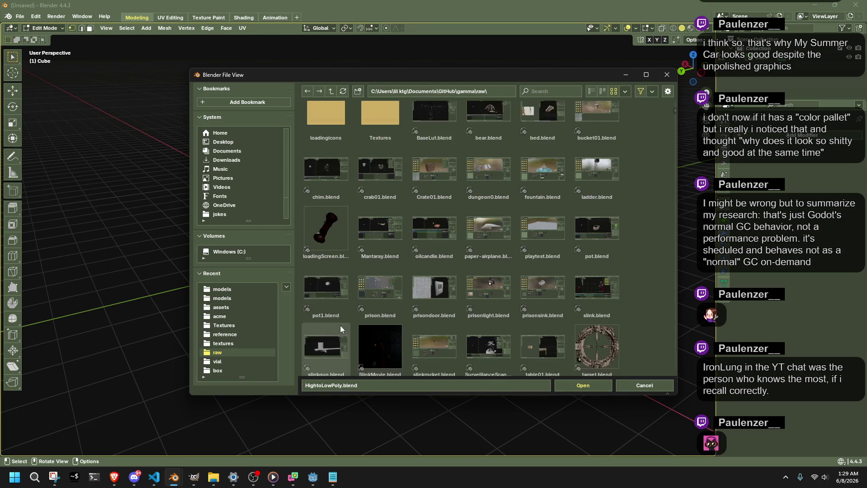
pyautogui.scroll(-2, 342, 327)
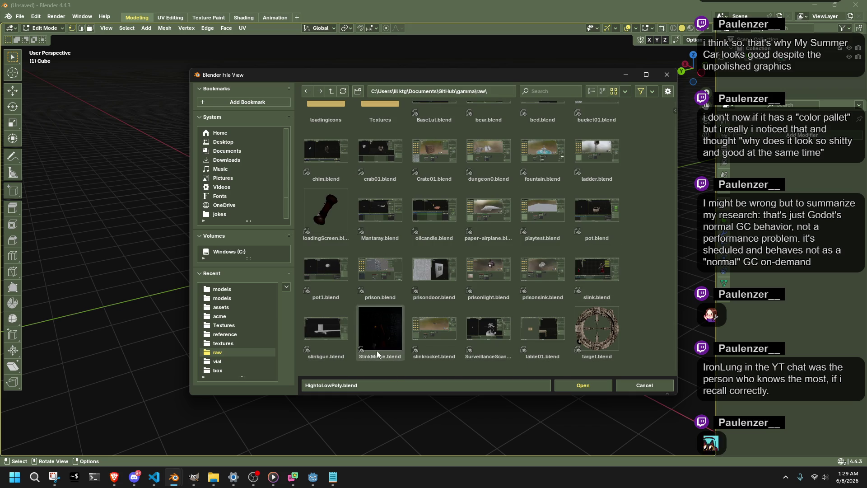
pyautogui.doubleClick(424, 339)
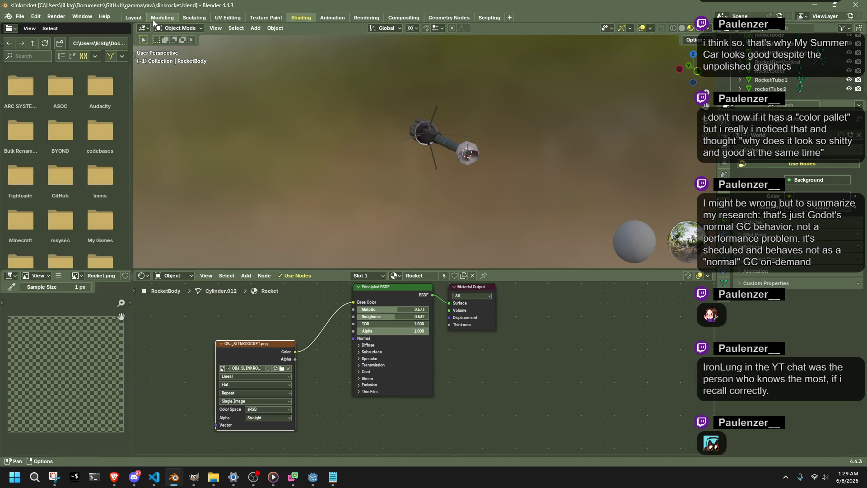
# In the Modeling workspace, view the rocket from a diagonal angle with Material Preview shading.
pyautogui.click(156, 17)
pyautogui.scroll(6, 334, 265)
pyautogui.moveTo(335, 265); pyautogui.dragTo(519, 298, button='middle')
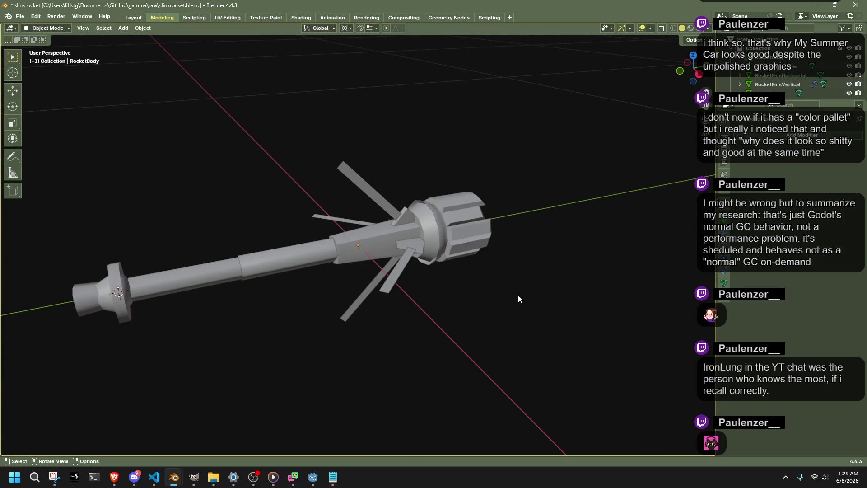
pyautogui.scroll(-1, 518, 298)
pyautogui.click(690, 28)
pyautogui.moveTo(565, 217)
pyautogui.mouseDown(button='middle')
pyautogui.moveTo(505, 257)
pyautogui.moveTo(451, 243)
pyautogui.moveTo(489, 232)
pyautogui.moveTo(561, 258)
pyautogui.moveTo(666, 263)
pyautogui.moveTo(533, 294)
pyautogui.moveTo(505, 252)
pyautogui.mouseUp(button='middle')
# Select all rocket parts and paste them into the HightoLowPoly window.
pyautogui.press('a')
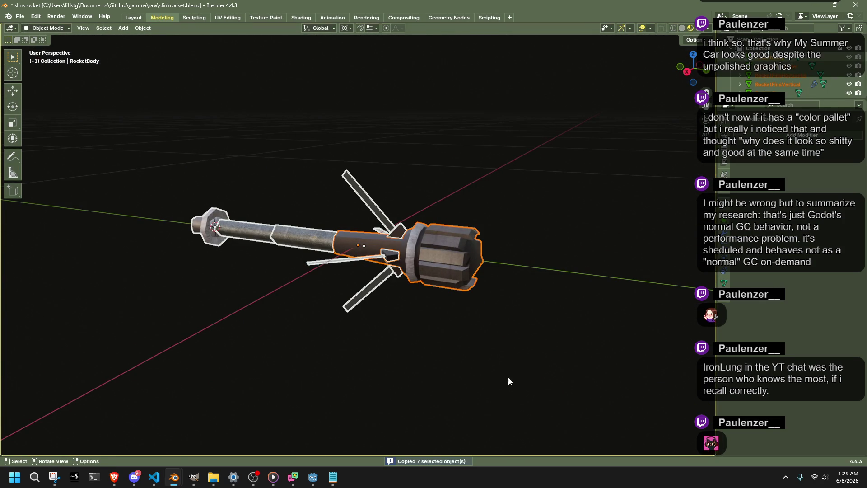
pyautogui.moveTo(174, 476)
pyautogui.click(145, 442)
pyautogui.hotkey('ctrl', 'v')
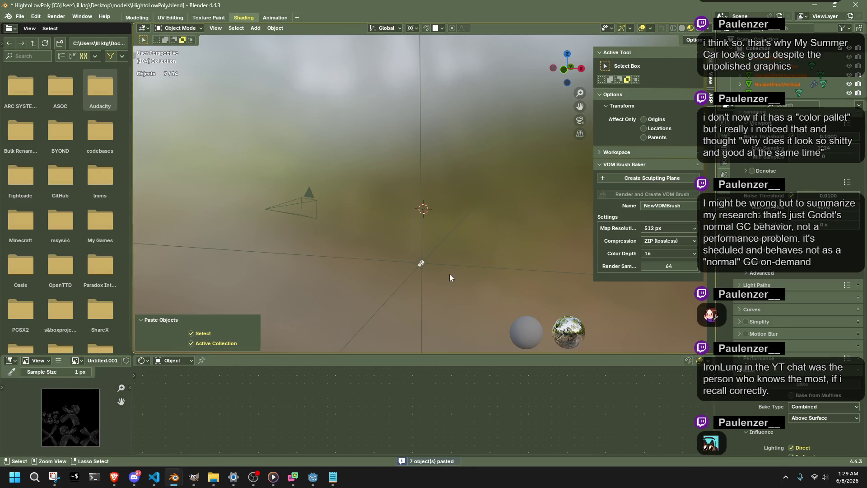
pyautogui.moveTo(449, 278)
pyautogui.mouseDown(button='middle')
pyautogui.moveTo(456, 296)
pyautogui.moveTo(415, 210)
pyautogui.moveTo(392, 246)
pyautogui.moveTo(299, 264)
pyautogui.mouseUp(button='middle')
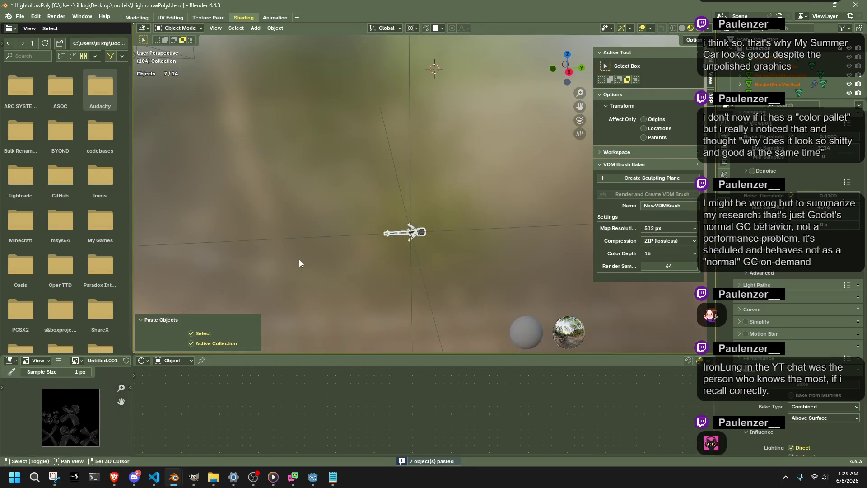
# Scale the pasted rocket up to 1.334, deselect it and view it from the right.
pyautogui.press('s')
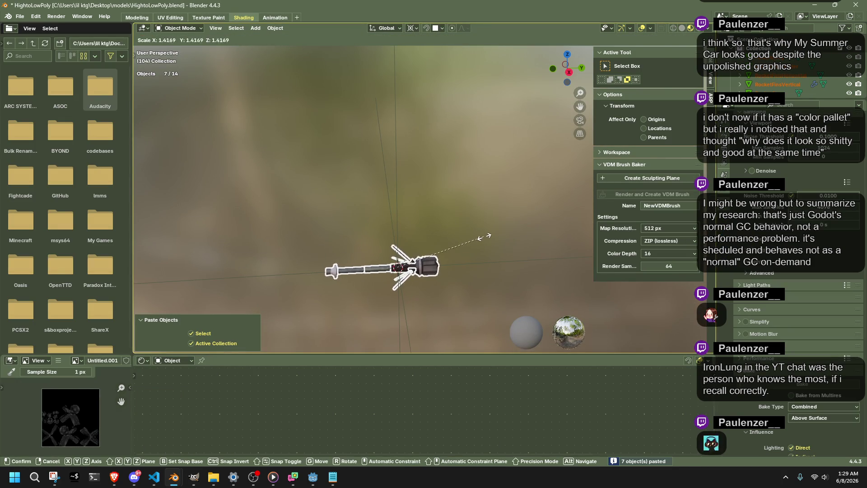
pyautogui.click(481, 245)
pyautogui.scroll(2, 475, 257)
pyautogui.keyDown('shift'); pyautogui.moveTo(475, 256); pyautogui.dragTo(435, 194, button='middle'); pyautogui.keyUp('shift')
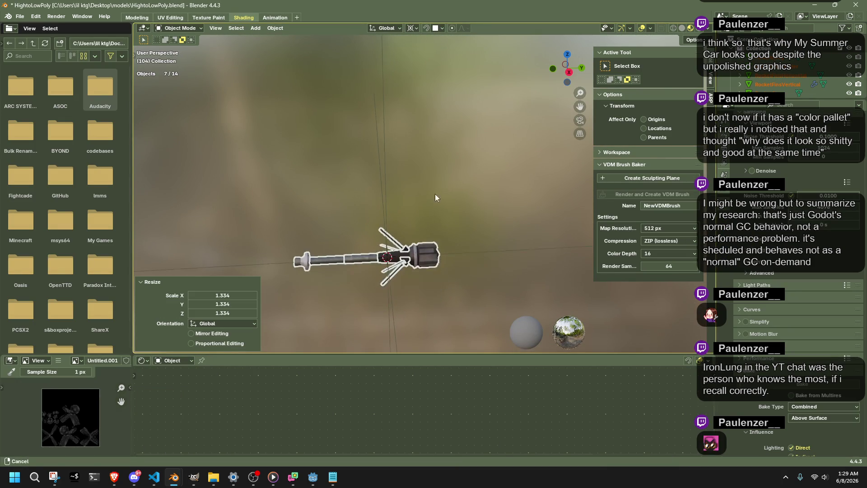
pyautogui.click(454, 331)
pyautogui.press('KP_3')
pyautogui.scroll(-2, 460, 283)
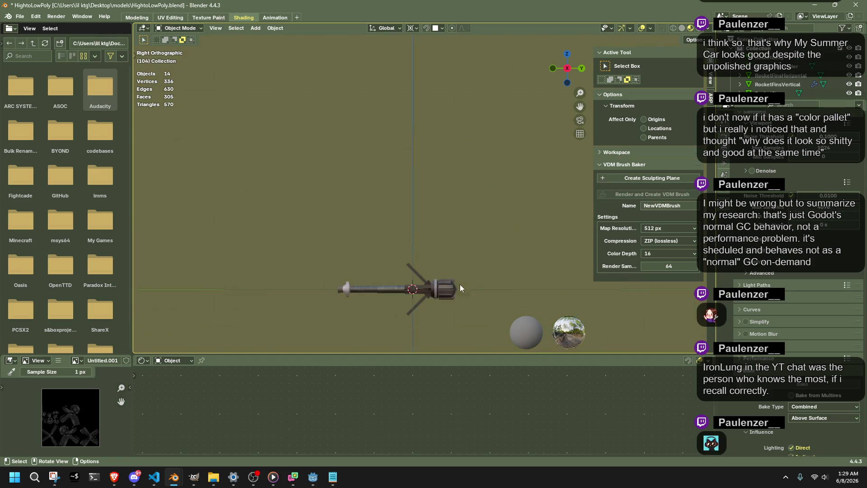
pyautogui.moveTo(442, 302)
pyautogui.keyDown('shift'); pyautogui.mouseDown(button='middle')
pyautogui.moveTo(435, 208)
pyautogui.moveTo(425, 205)
pyautogui.mouseUp(button='middle'); pyautogui.keyUp('shift')
pyautogui.scroll(5, 435, 213)
pyautogui.scroll(-2, 426, 185)
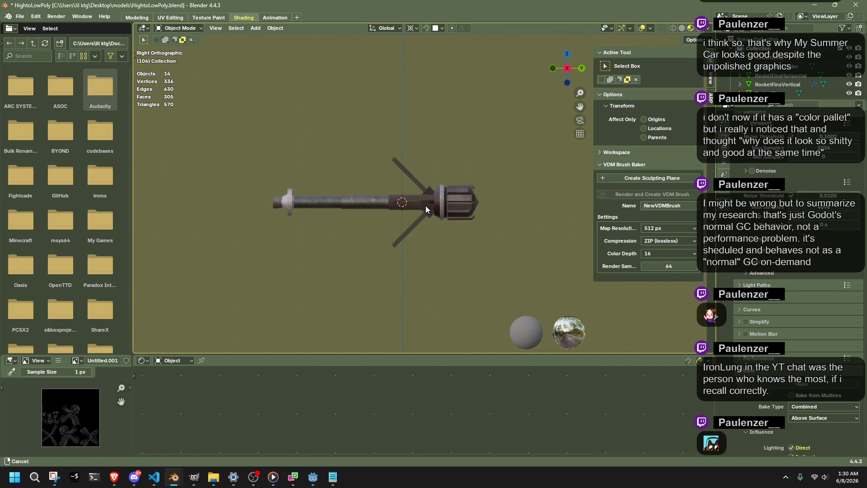
pyautogui.click(248, 28)
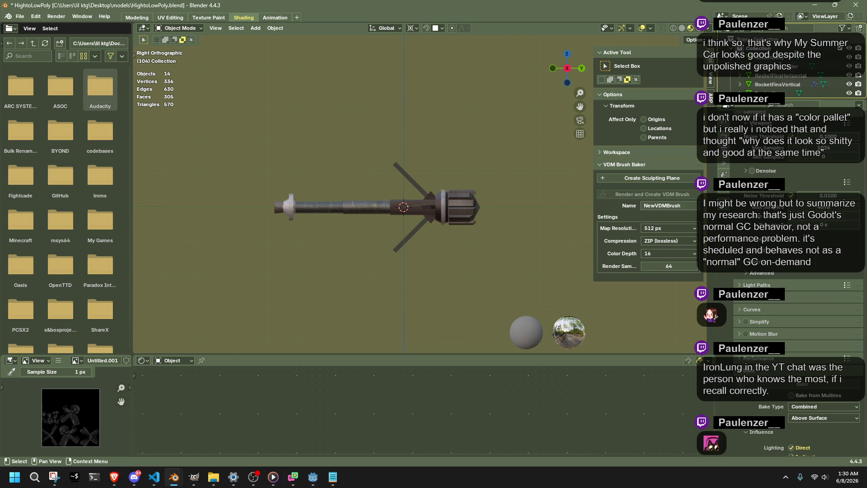
# Rename Collection 2 to 'NewObject' in the Outliner and make it the active collection.
pyautogui.click(749, 39)
pyautogui.scroll(-5, 790, 68)
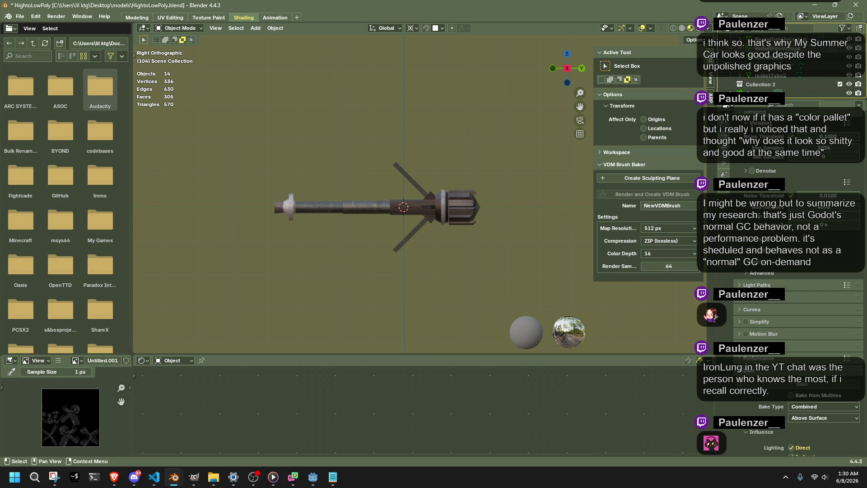
pyautogui.scroll(-2, 790, 68)
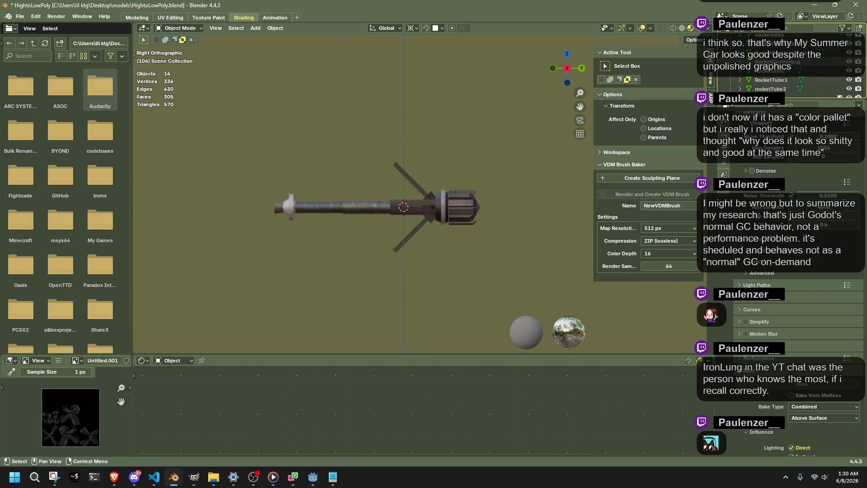
pyautogui.scroll(7, 757, 50)
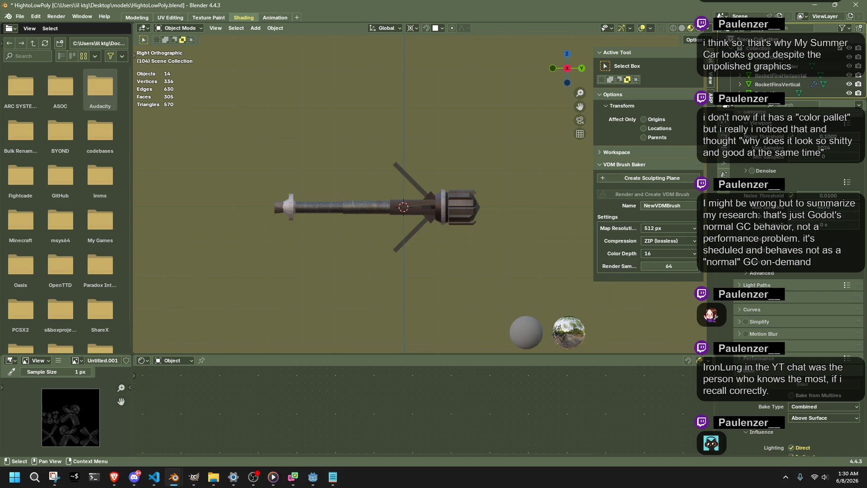
pyautogui.scroll(-5, 791, 64)
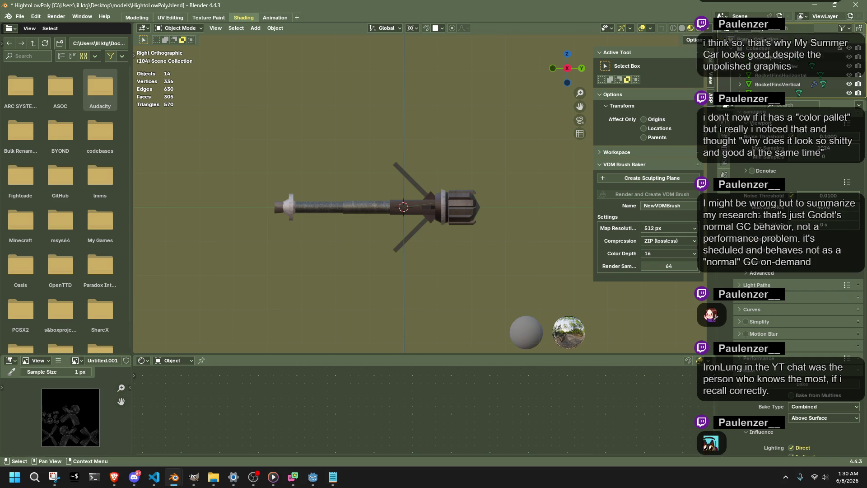
pyautogui.scroll(3, 754, 83)
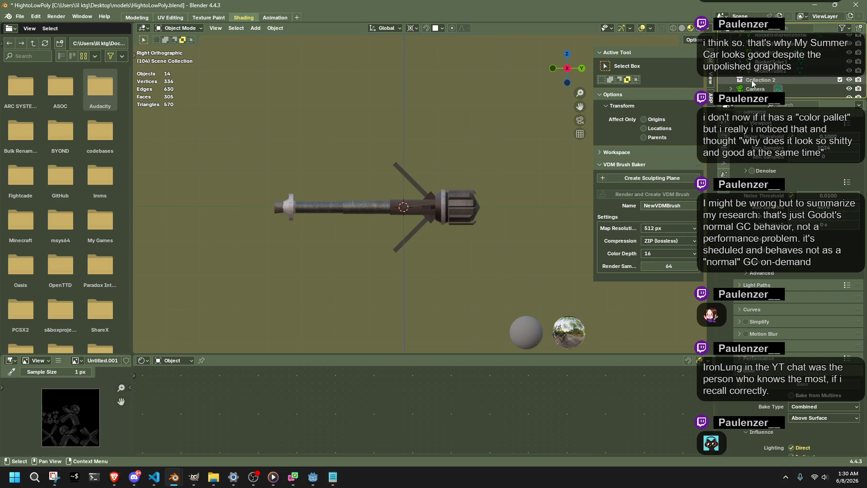
pyautogui.scroll(4, 753, 83)
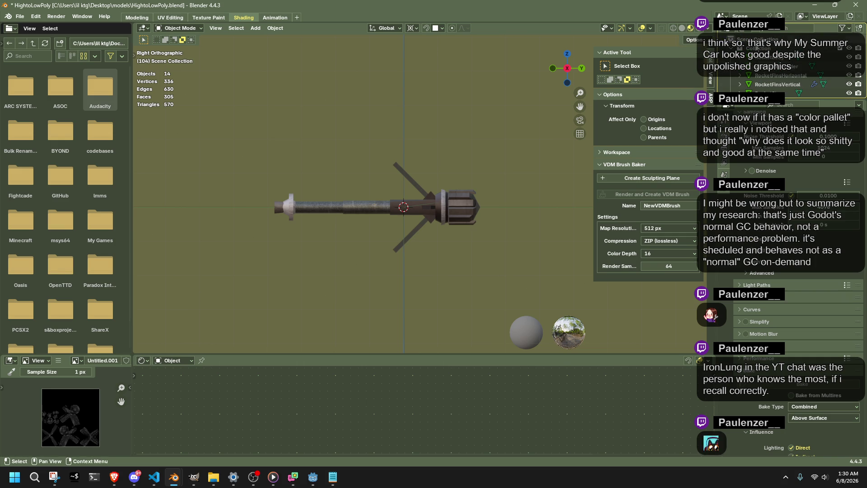
pyautogui.scroll(-3, 767, 68)
pyautogui.click(758, 61)
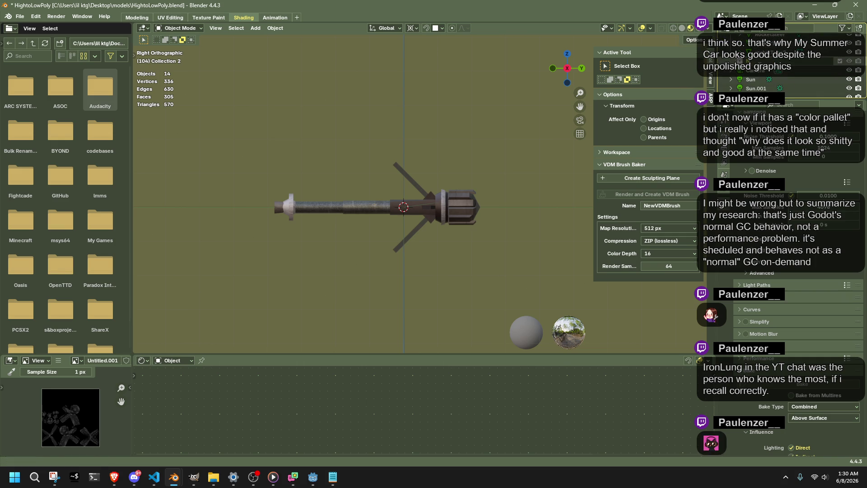
pyautogui.write('NewObject')
pyautogui.press('Return')
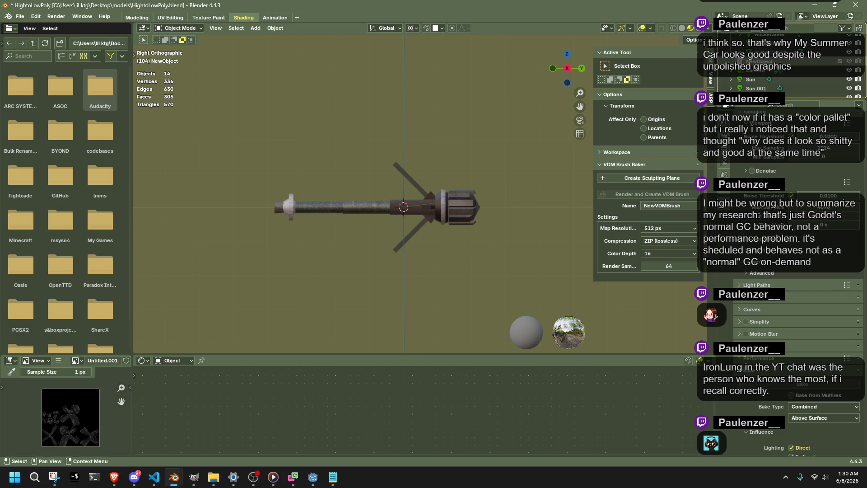
pyautogui.moveTo(754, 61); pyautogui.dragTo(759, 45)
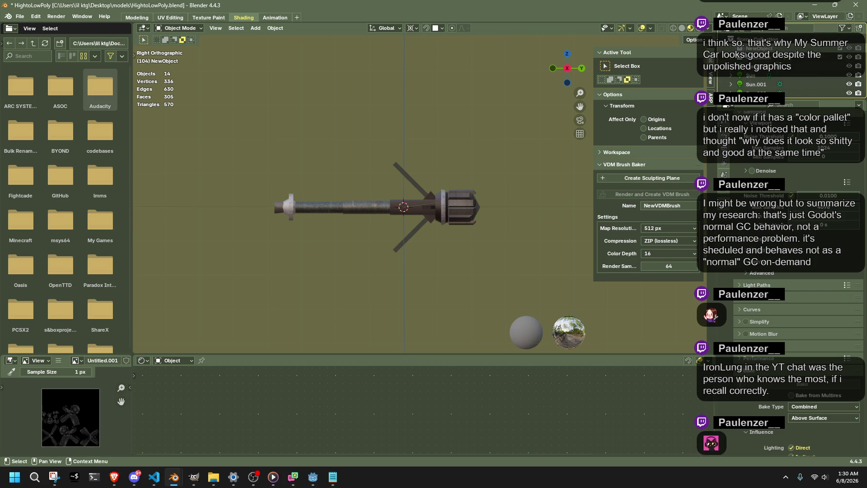
# Add a cube mesh and scale it down to 0.071.
pyautogui.click(255, 28)
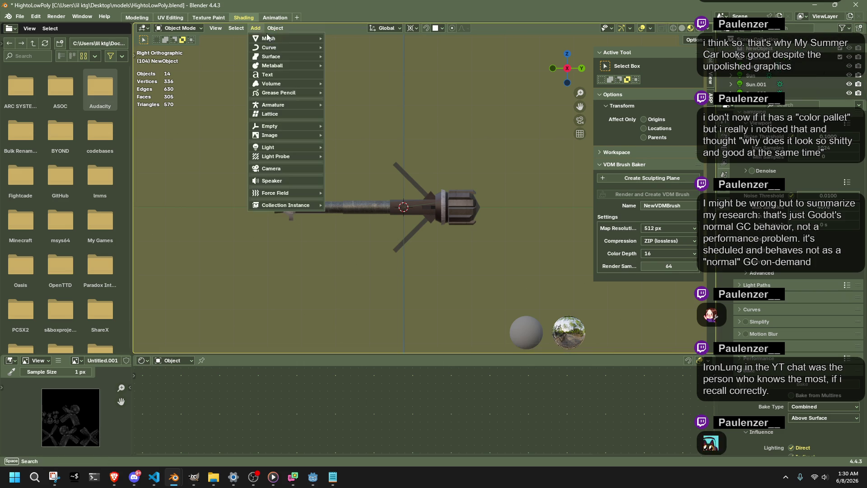
pyautogui.moveTo(269, 39)
pyautogui.click(376, 48)
pyautogui.press('KP_Decimal')
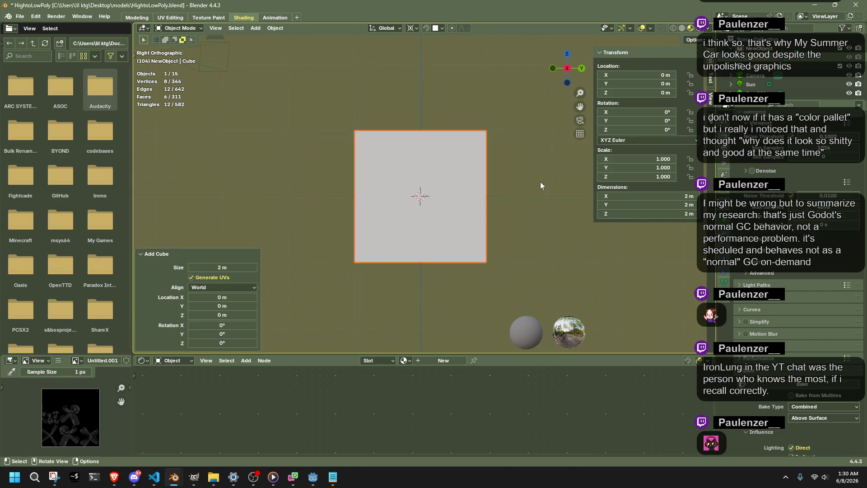
pyautogui.press('s')
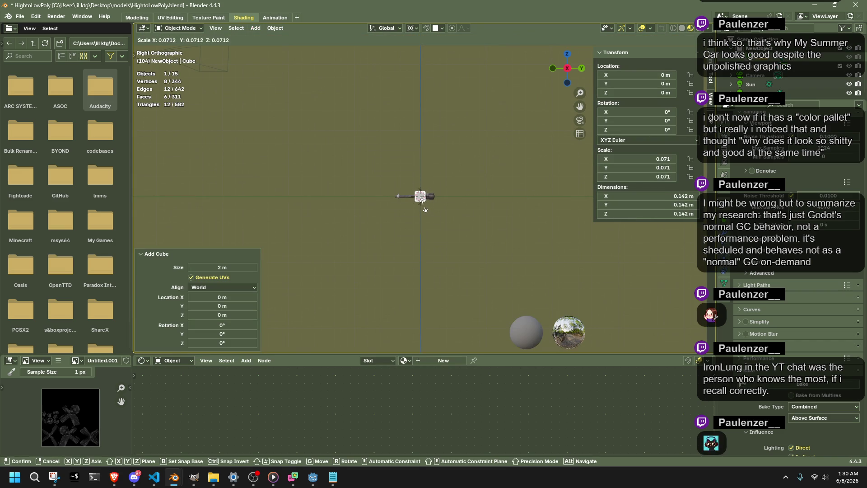
pyautogui.click(425, 209)
pyautogui.press('KP_Decimal')
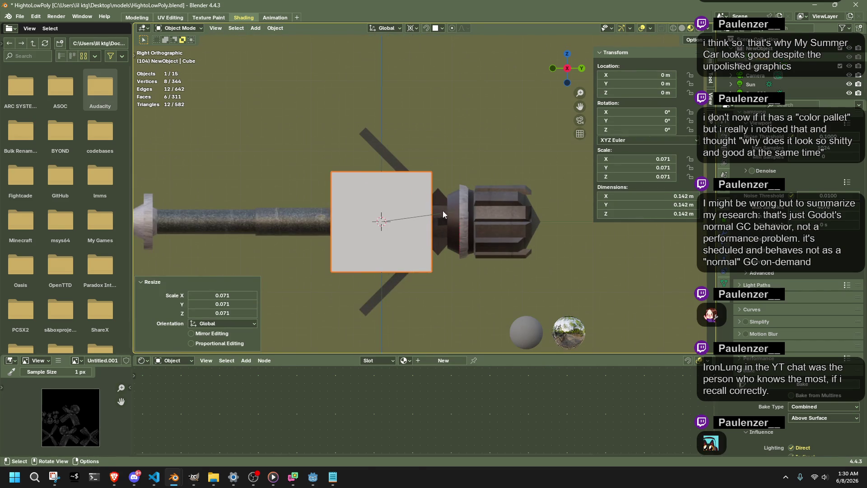
# Move the cube 0.14986 m along Y and enter Edit Mode.
pyautogui.press('g')
pyautogui.press('x')
pyautogui.press('Escape')
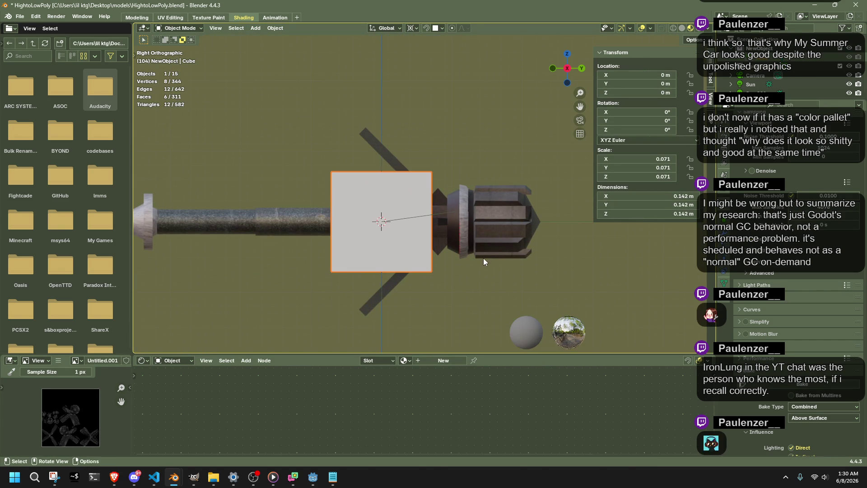
pyautogui.press('g')
pyautogui.press('y')
pyautogui.click(584, 267)
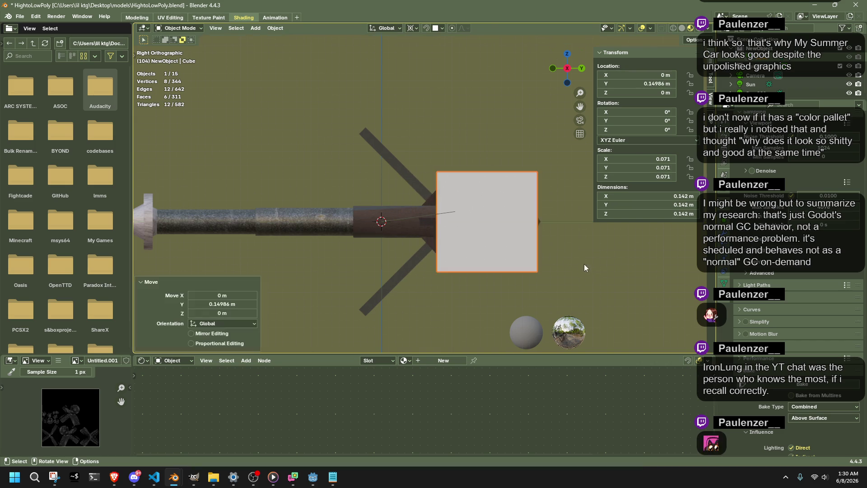
pyautogui.press('Tab')
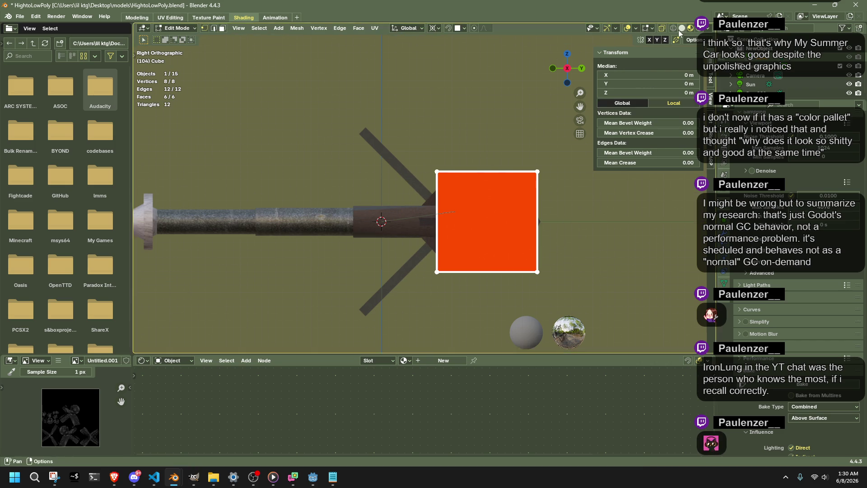
# Switch the viewport to wireframe shading with X-ray enabled.
pyautogui.press('z')
pyautogui.click(673, 28)
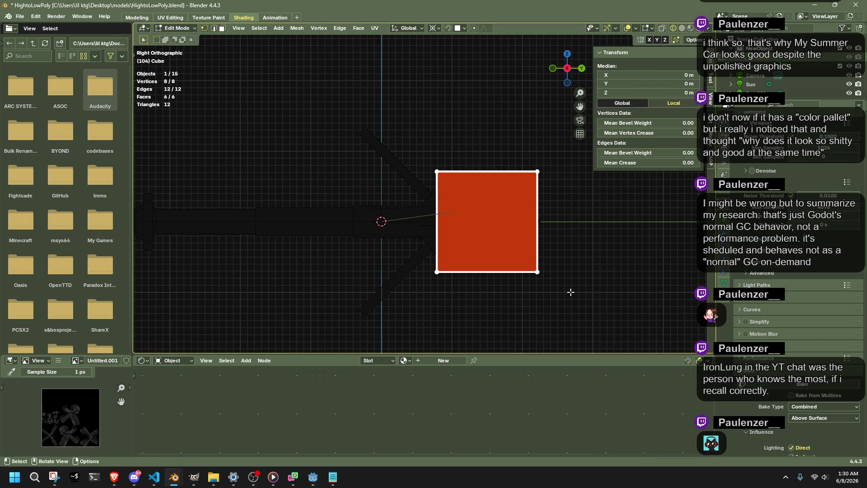
pyautogui.hotkey('alt', 'z')
pyautogui.click(683, 28)
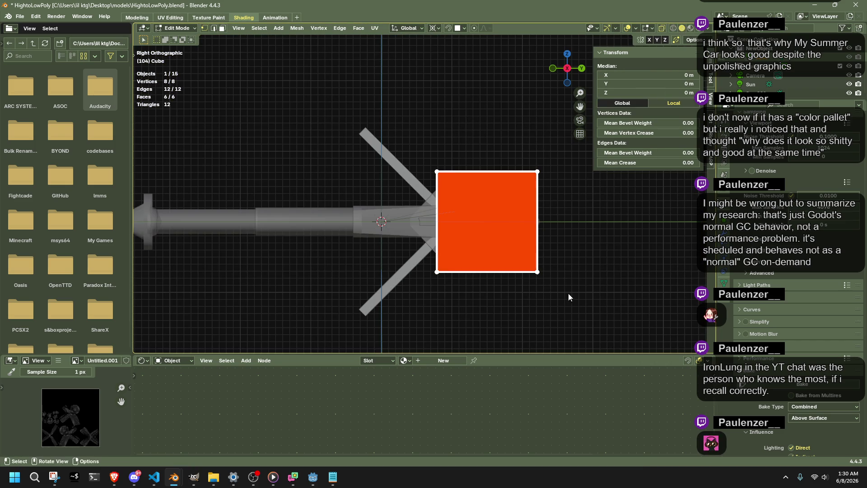
pyautogui.click(673, 28)
# Stretch the cube by moving its right-side vertices along Y.
pyautogui.click(582, 313)
pyautogui.moveTo(588, 318); pyautogui.dragTo(494, 131)
pyautogui.scroll(2, 593, 227)
pyautogui.press('g')
pyautogui.press('y')
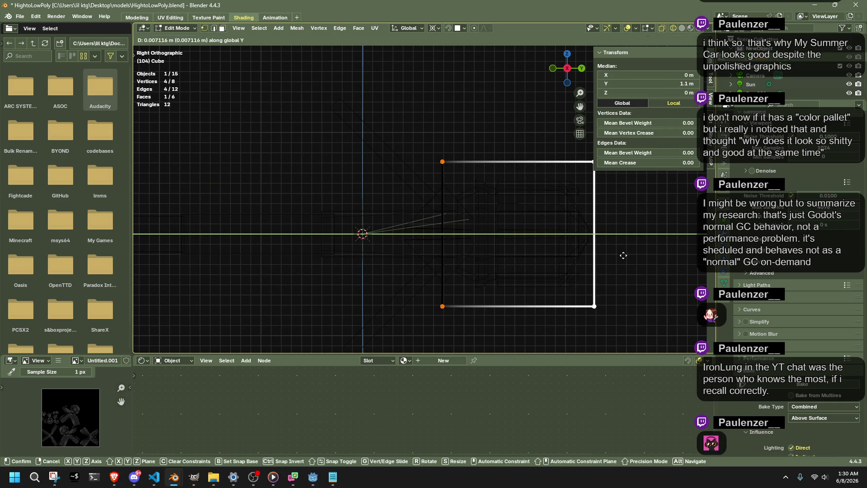
pyautogui.click(623, 254)
# Flatten the whole cube by scaling it with its Y length locked.
pyautogui.press('a')
pyautogui.press('s')
pyautogui.hotkey('shift', 'y')
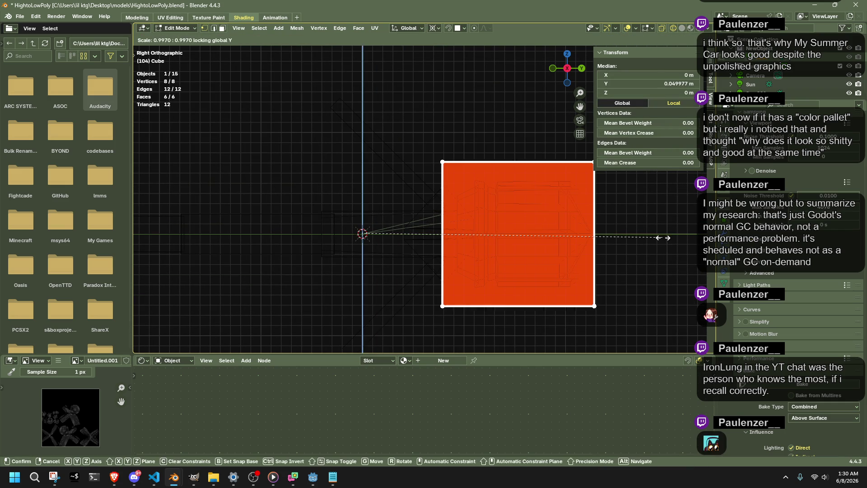
pyautogui.click(601, 245)
# In the side orthographic view, subdivide the whole cube.
pyautogui.moveTo(485, 313); pyautogui.dragTo(400, 156)
pyautogui.moveTo(421, 199)
pyautogui.mouseDown(button='middle')
pyautogui.moveTo(478, 236)
pyautogui.moveTo(488, 226)
pyautogui.mouseUp(button='middle')
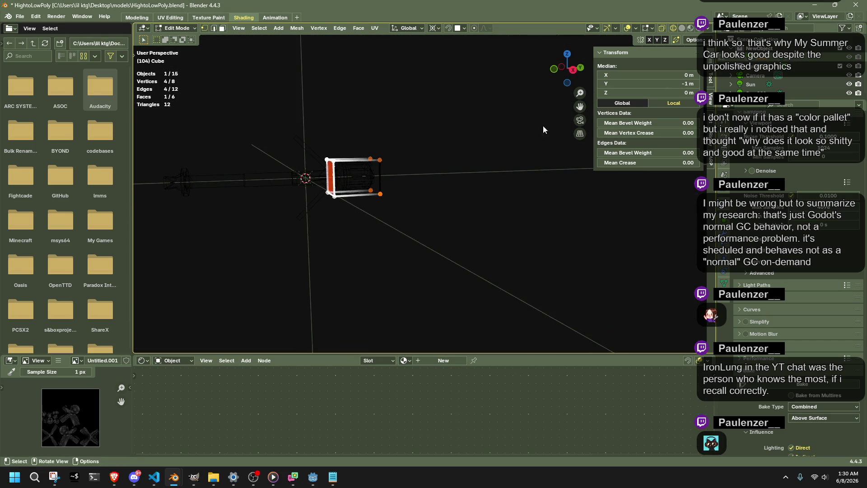
pyautogui.click(572, 69)
pyautogui.scroll(3, 486, 160)
pyautogui.scroll(-5, 484, 167)
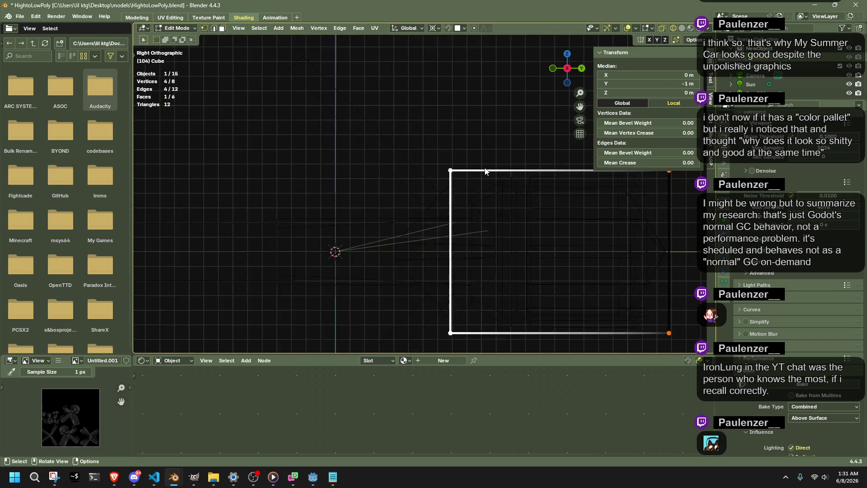
pyautogui.scroll(-2, 502, 185)
pyautogui.scroll(-1, 515, 201)
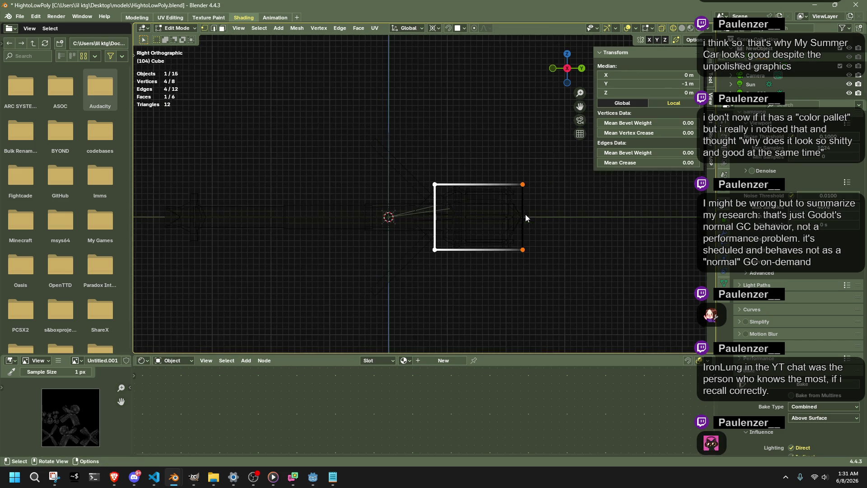
pyautogui.press('a')
pyautogui.hotkey('alt', 'a')
pyautogui.moveTo(557, 230)
pyautogui.mouseDown(button='middle')
pyautogui.moveTo(374, 232)
pyautogui.moveTo(406, 237)
pyautogui.moveTo(603, 212)
pyautogui.mouseUp(button='middle')
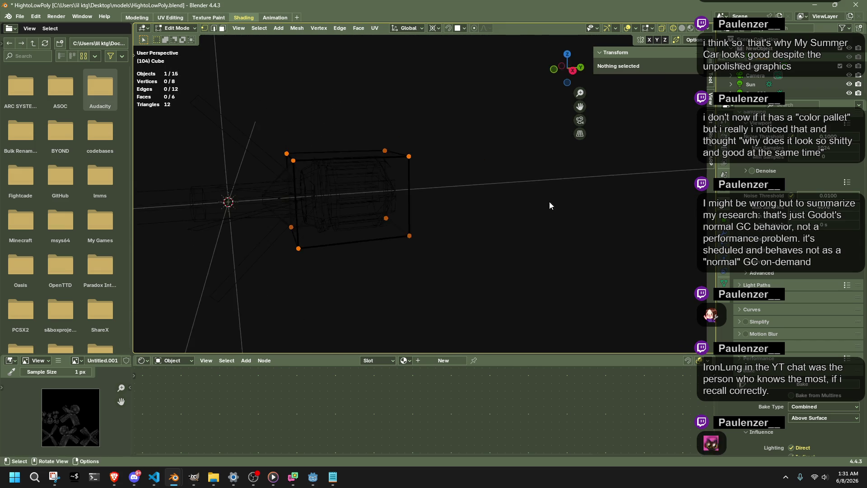
pyautogui.click(579, 80)
pyautogui.press('a')
pyautogui.rightClick(343, 142)
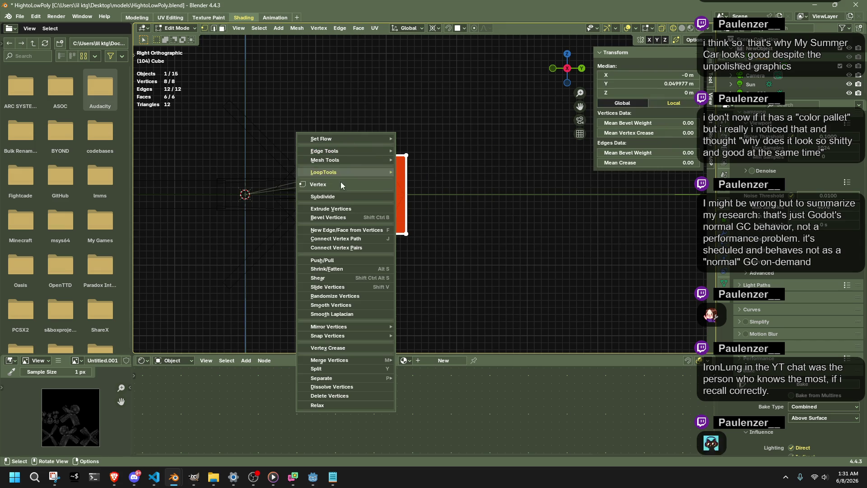
pyautogui.click(341, 196)
# Taper the cube's left vertex column by scaling it down and shifting it along Y.
pyautogui.click(454, 181)
pyautogui.scroll(2, 422, 206)
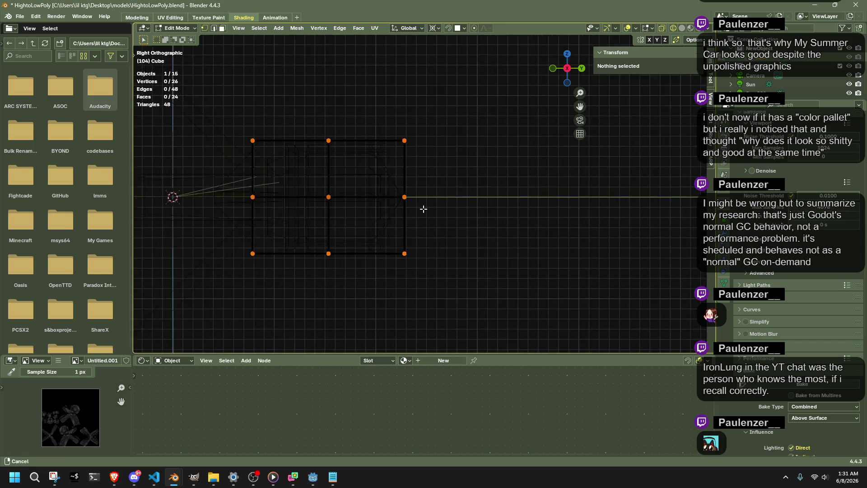
pyautogui.keyDown('shift'); pyautogui.moveTo(422, 205); pyautogui.dragTo(482, 223, button='middle'); pyautogui.keyUp('shift')
pyautogui.scroll(3, 349, 224)
pyautogui.keyDown('shift'); pyautogui.moveTo(349, 224); pyautogui.dragTo(452, 203, button='middle'); pyautogui.keyUp('shift')
pyautogui.scroll(-1, 453, 203)
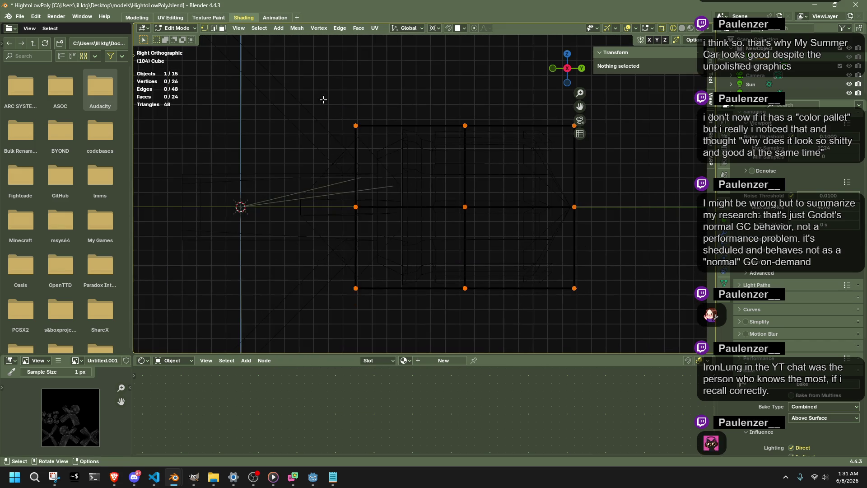
pyautogui.moveTo(324, 101); pyautogui.dragTo(416, 273)
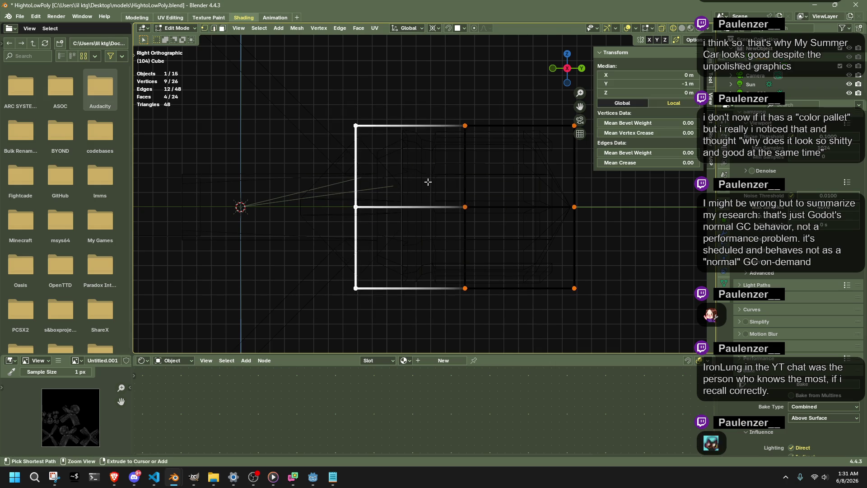
pyautogui.hotkey('shift', 's')
pyautogui.press('s')
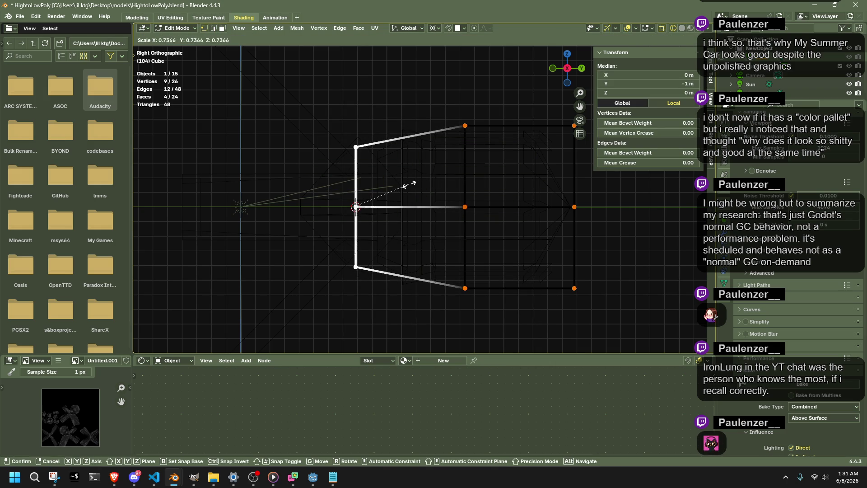
pyautogui.click(406, 184)
pyautogui.press('g')
pyautogui.press('x')
pyautogui.press('y')
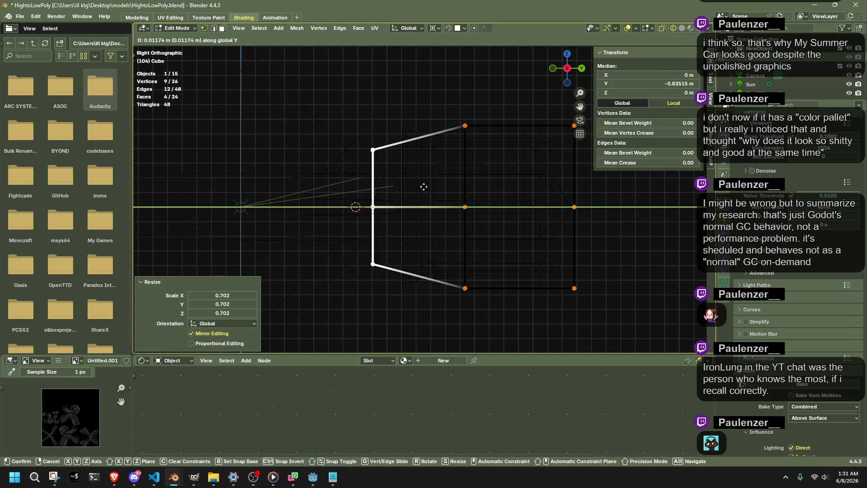
pyautogui.click(426, 187)
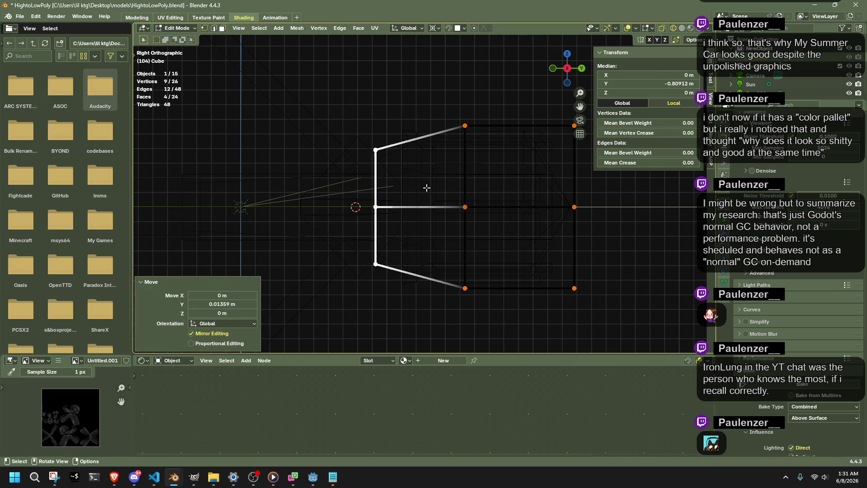
# Extrude the left end face outward and shrink the new face.
pyautogui.scroll(-3, 427, 187)
pyautogui.keyDown('shift'); pyautogui.moveTo(443, 189); pyautogui.dragTo(519, 192, button='middle'); pyautogui.keyUp('shift')
pyautogui.press('e')
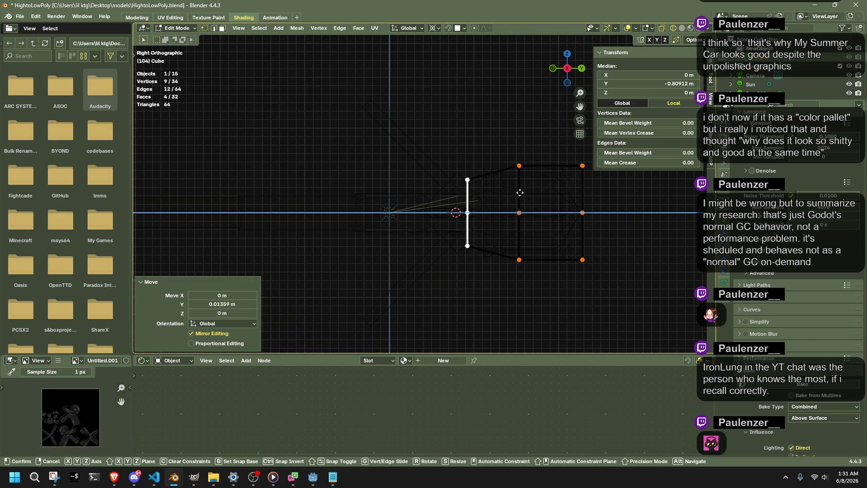
pyautogui.click(502, 193)
pyautogui.hotkey('shift', 's')
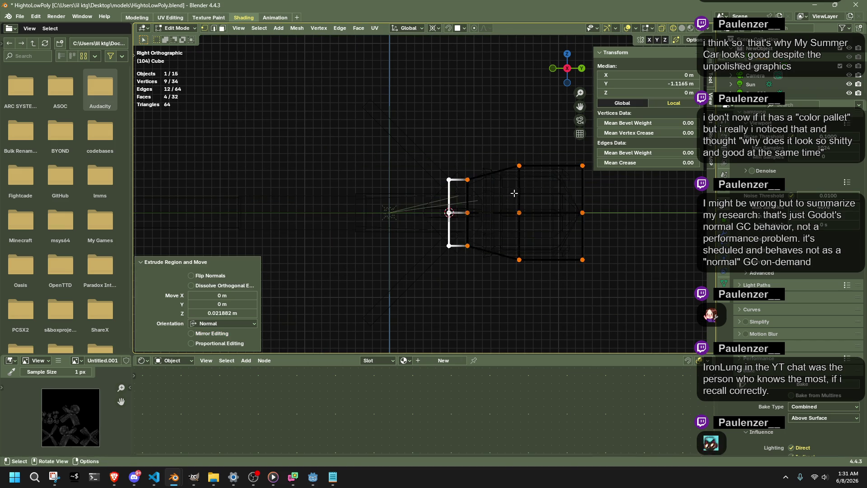
pyautogui.scroll(3, 501, 194)
pyautogui.press('s')
pyautogui.click(517, 204)
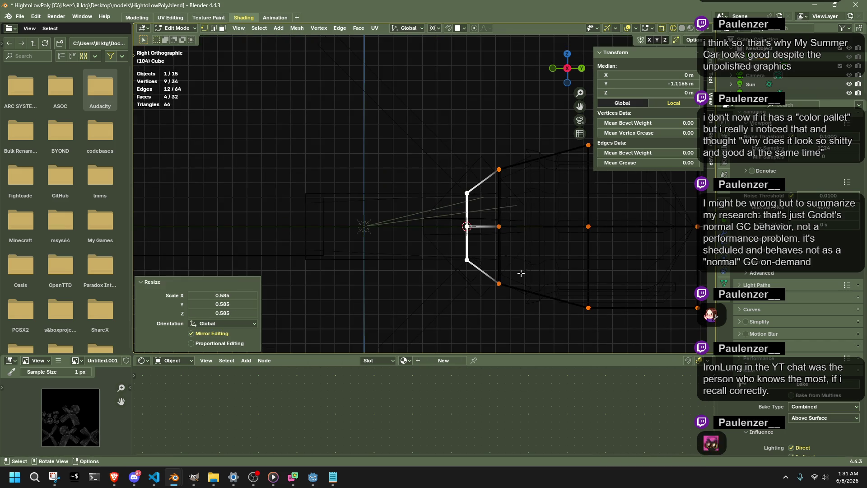
# Flatten the tapered end's vertices into one plane by scaling them to 0 on Y.
pyautogui.moveTo(523, 307); pyautogui.dragTo(499, 164)
pyautogui.hotkey('shift', 's')
pyautogui.press('Escape')
pyautogui.moveTo(425, 145); pyautogui.dragTo(477, 274)
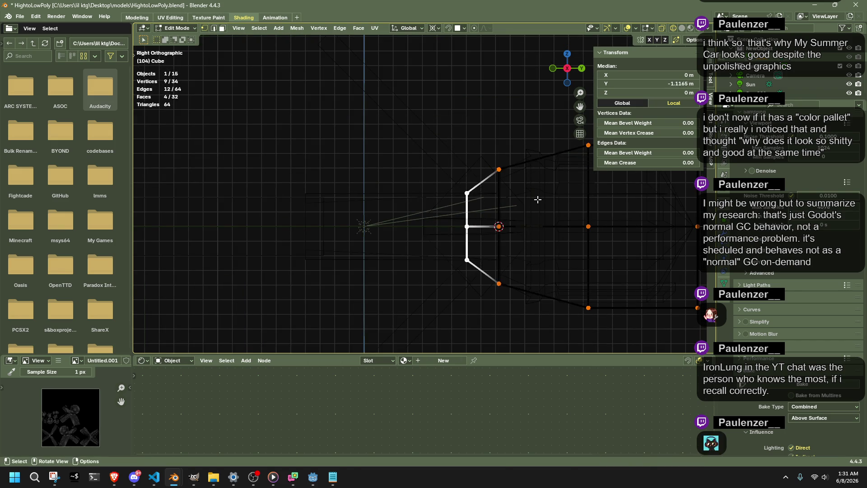
pyautogui.press('s')
pyautogui.press('y')
pyautogui.press('0')
pyautogui.press('Return')
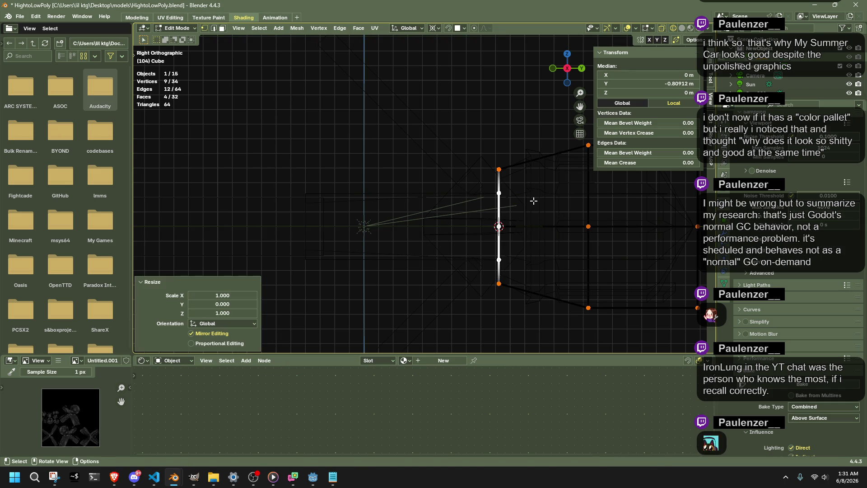
# Extrude a long narrow shaft from the end face and lengthen it along Y.
pyautogui.press('e')
pyautogui.click(232, 198)
pyautogui.scroll(-4, 310, 198)
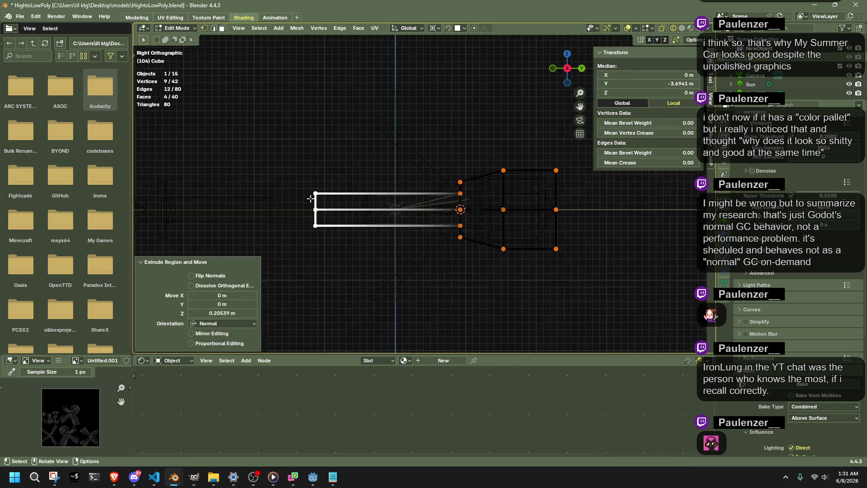
pyautogui.keyDown('shift'); pyautogui.moveTo(350, 227); pyautogui.dragTo(519, 236, button='middle'); pyautogui.keyUp('shift')
pyautogui.press('g')
pyautogui.press('y')
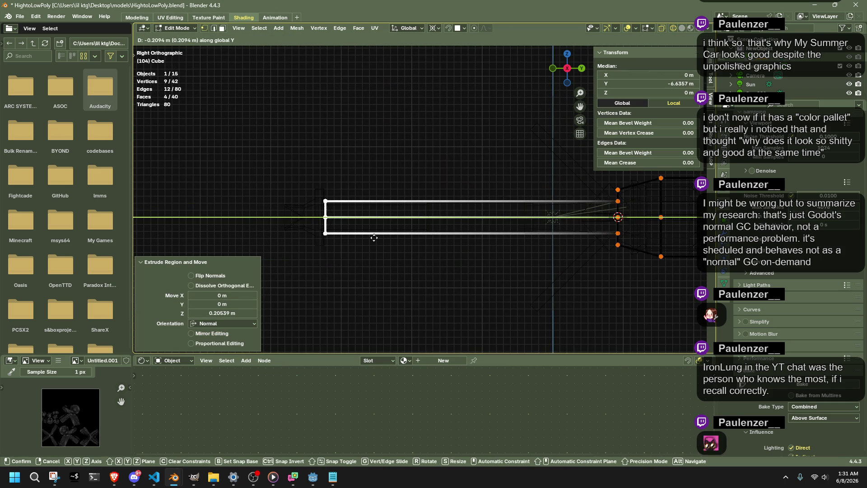
pyautogui.click(375, 239)
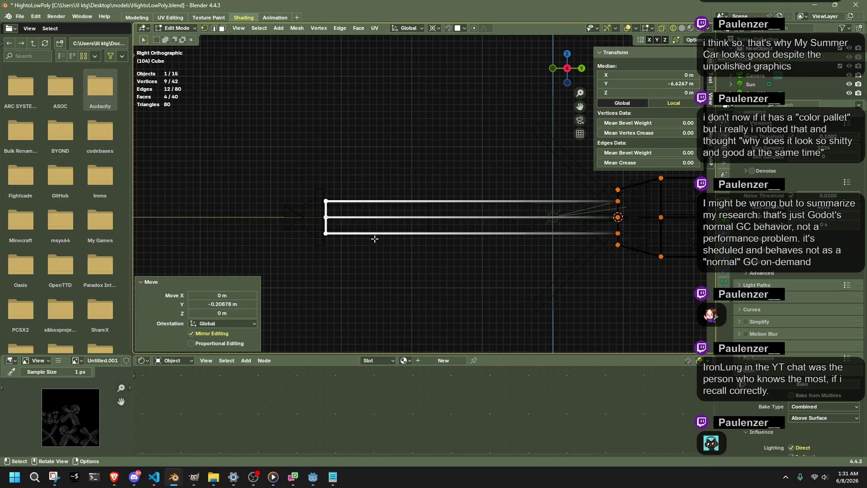
pyautogui.scroll(2, 343, 263)
pyautogui.keyDown('shift'); pyautogui.moveTo(343, 264); pyautogui.dragTo(461, 271, button='middle'); pyautogui.keyUp('shift')
# Extrude and widen the shaft's far end, then extrude it further along Y.
pyautogui.press('e')
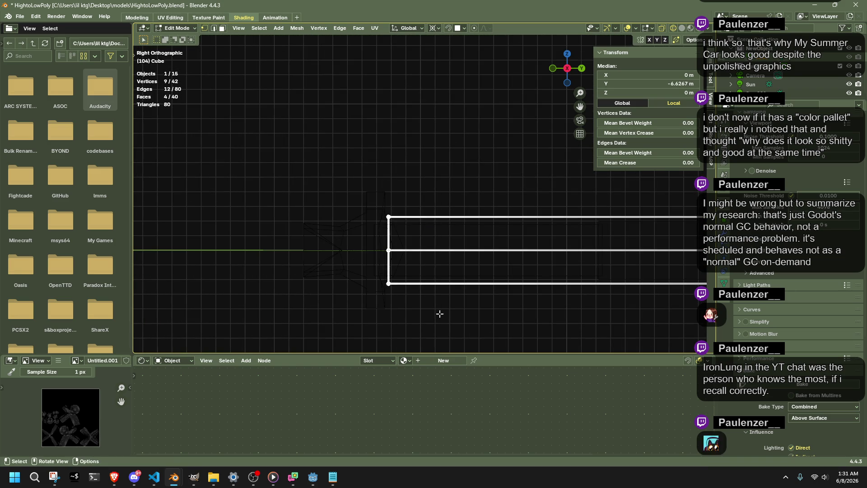
pyautogui.press('s')
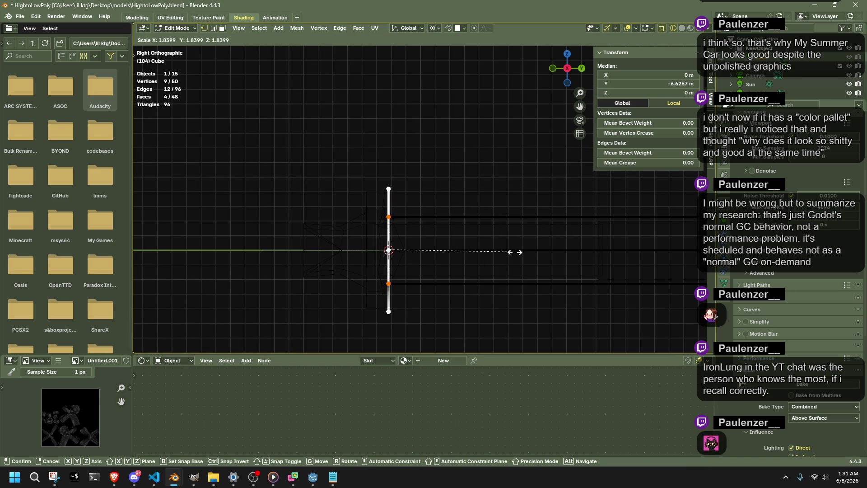
pyautogui.click(514, 252)
pyautogui.press('e')
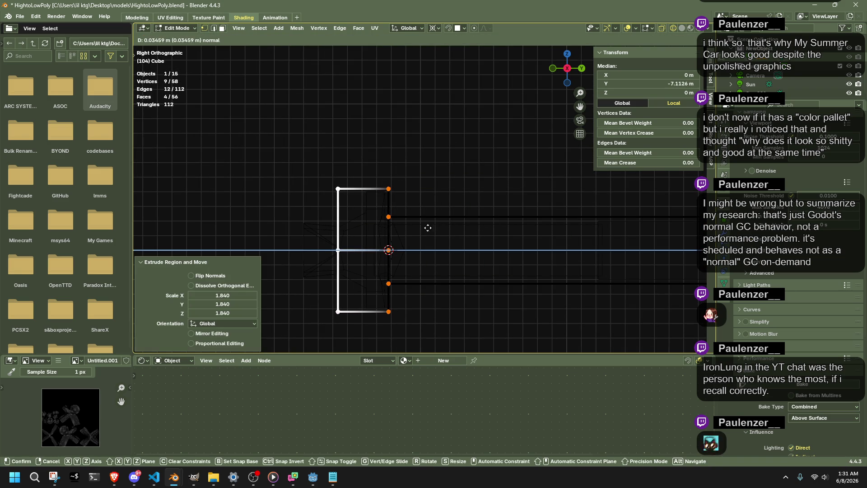
pyautogui.click(430, 228)
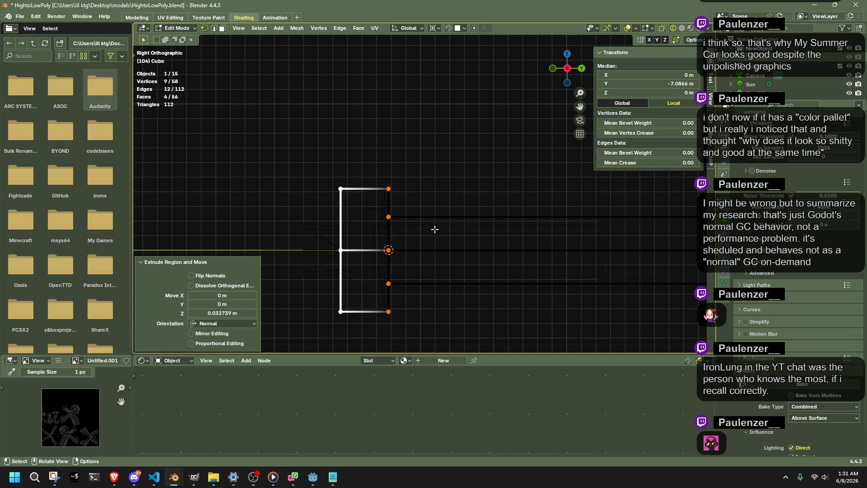
pyautogui.press('g')
pyautogui.press('y')
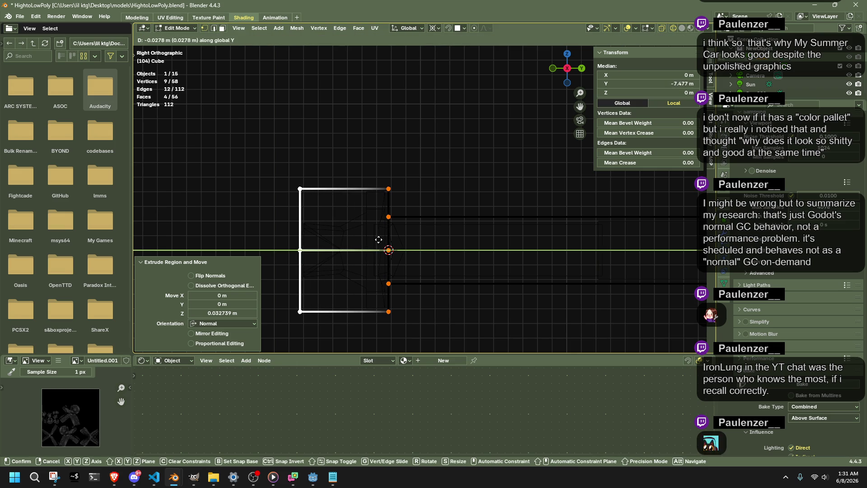
pyautogui.click(417, 245)
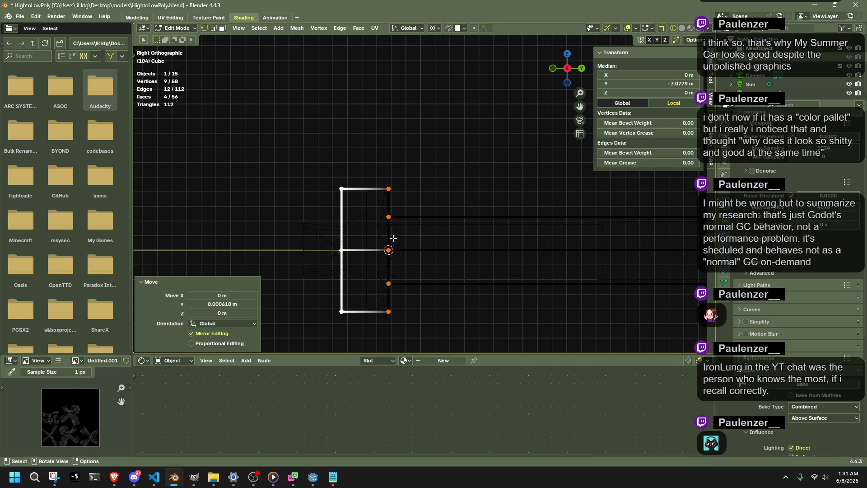
# Extrude a smaller tapered tip and shift it along Y.
pyautogui.press('e')
pyautogui.click(334, 227)
pyautogui.press('s')
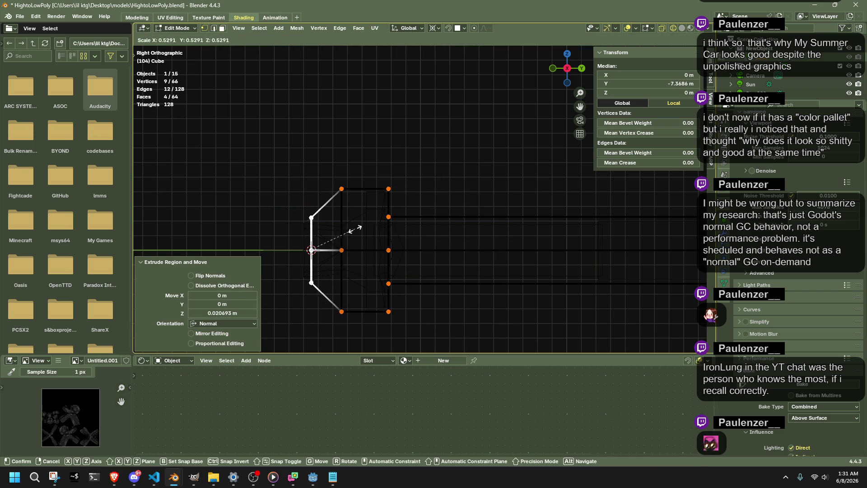
pyautogui.click(355, 228)
pyautogui.press('g')
pyautogui.press('y')
pyautogui.click(389, 227)
# Return to Object Mode and orbit around the rocket to look it over.
pyautogui.press('Tab')
pyautogui.scroll(-5, 459, 209)
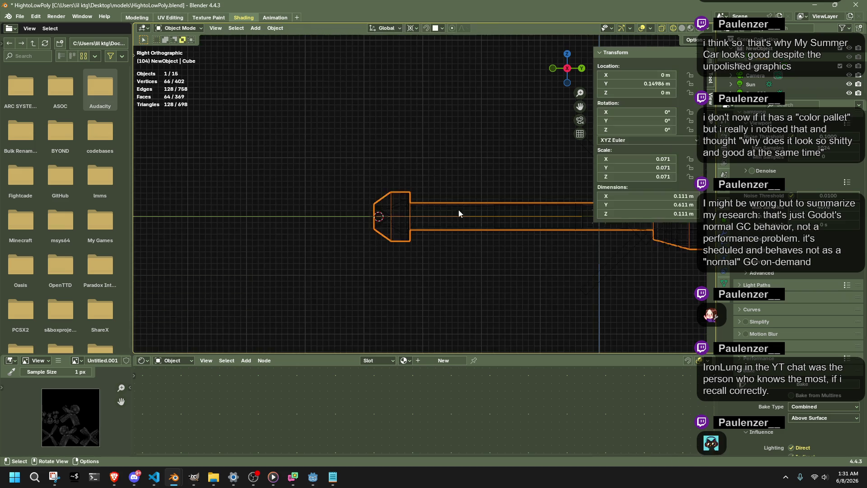
pyautogui.click(454, 260)
pyautogui.click(456, 224)
pyautogui.scroll(3, 348, 269)
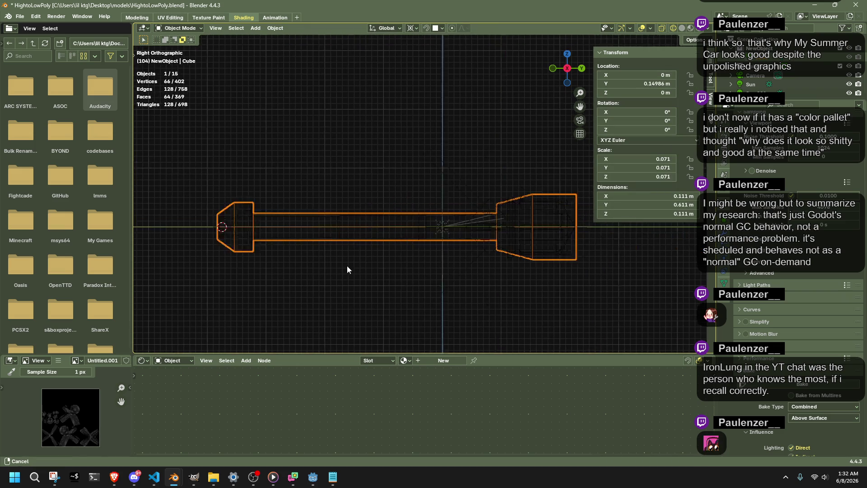
pyautogui.scroll(3, 492, 265)
pyautogui.scroll(-3, 491, 262)
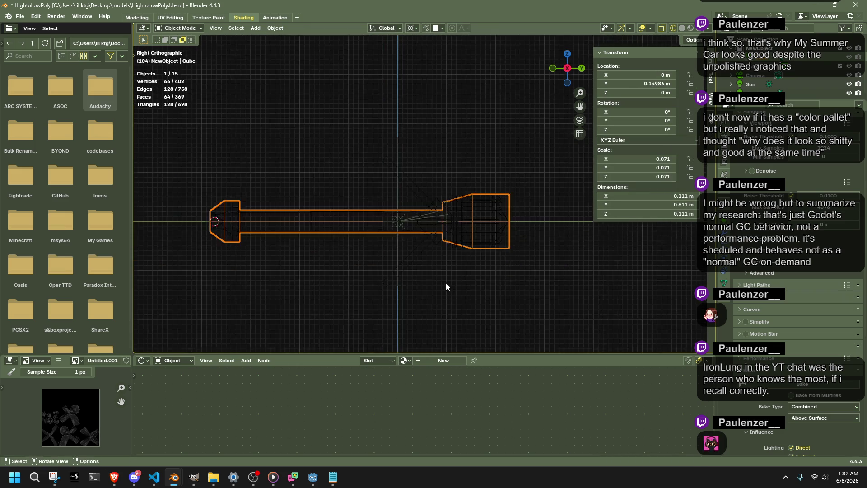
pyautogui.moveTo(445, 283)
pyautogui.mouseDown(button='middle')
pyautogui.moveTo(521, 315)
pyautogui.moveTo(590, 286)
pyautogui.moveTo(598, 316)
pyautogui.moveTo(473, 276)
pyautogui.moveTo(318, 279)
pyautogui.moveTo(480, 241)
pyautogui.mouseUp(button='middle')
pyautogui.click(521, 285)
# Save HightoLowPoly.blend with Ctrl+S, then orbit and inspect the rocket again.
pyautogui.hotkey('ctrl', 's')
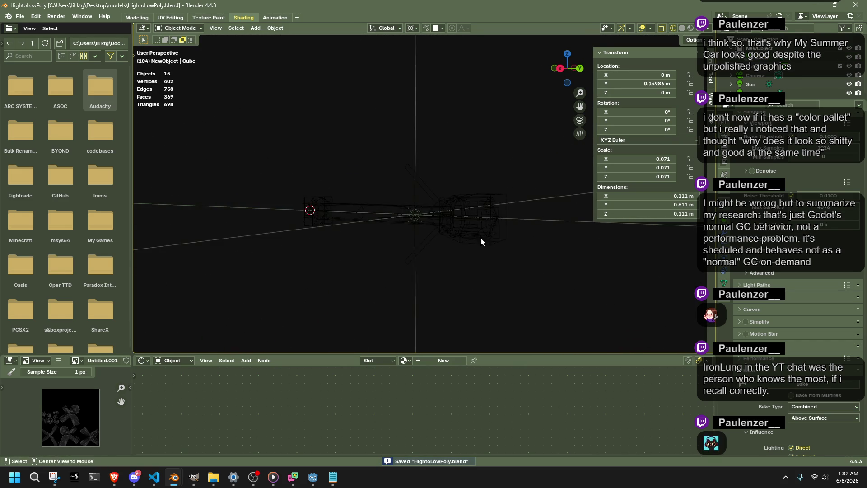
pyautogui.moveTo(538, 259)
pyautogui.mouseDown(button='middle')
pyautogui.moveTo(465, 248)
pyautogui.moveTo(448, 164)
pyautogui.moveTo(572, 286)
pyautogui.mouseUp(button='middle')
pyautogui.click(448, 164)
pyautogui.click(573, 286)
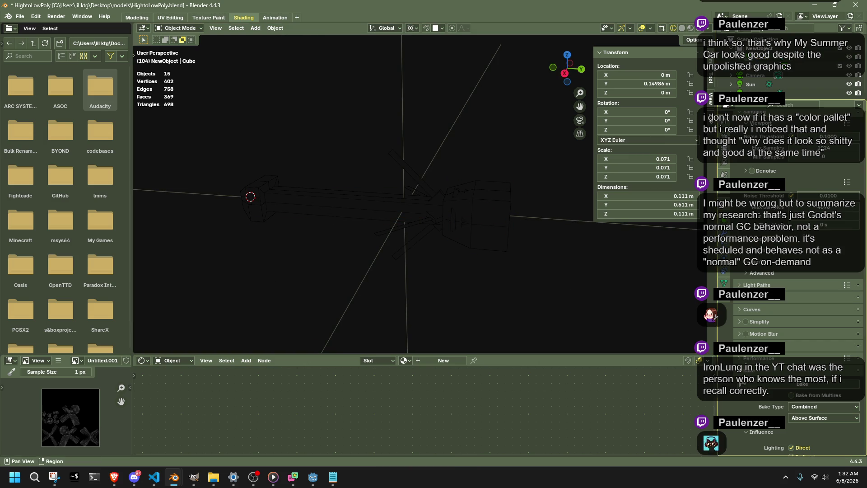
# Scroll Render Properties down to the Bake panel and render an image of the scene.
pyautogui.scroll(4, 795, 271)
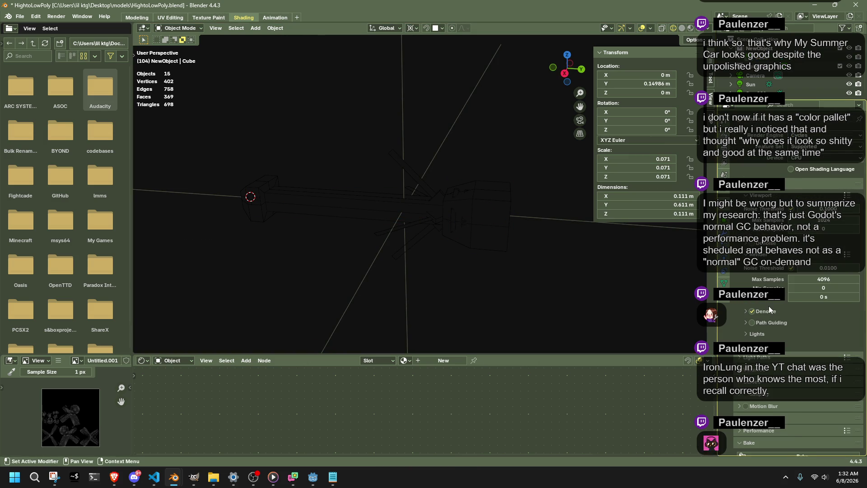
pyautogui.scroll(-10, 769, 309)
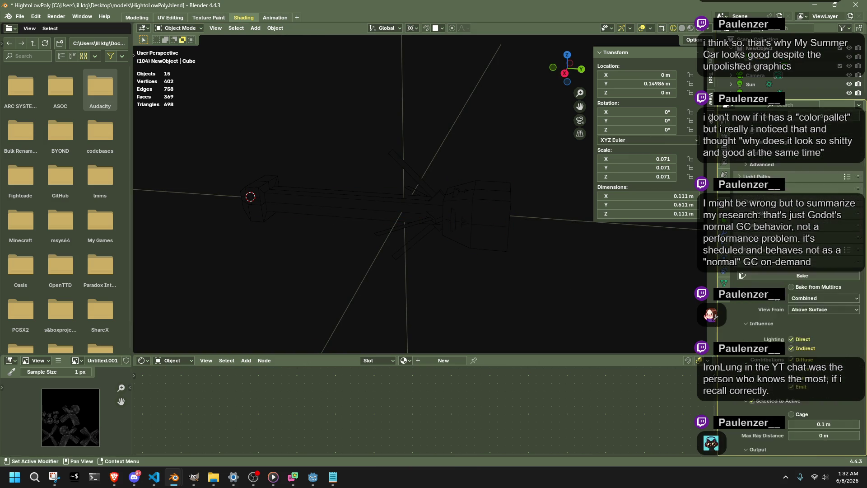
pyautogui.scroll(-5, 791, 271)
pyautogui.scroll(-10, 480, 238)
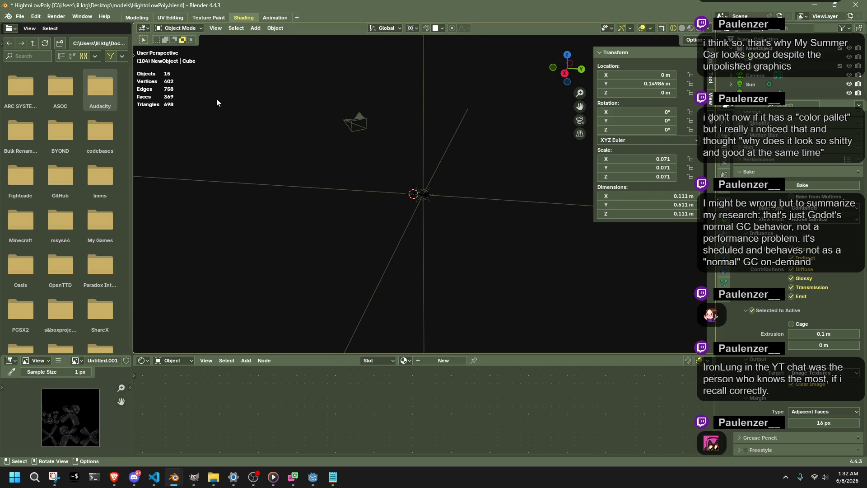
pyautogui.click(56, 16)
pyautogui.click(66, 26)
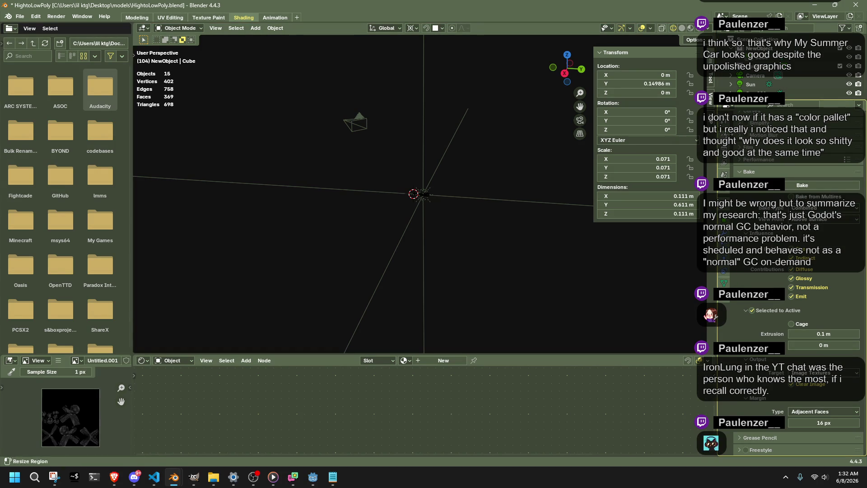
# Check the Output settings, then set the render Device to GPU Compute.
pyautogui.hotkey('ctrl', 'Tab')
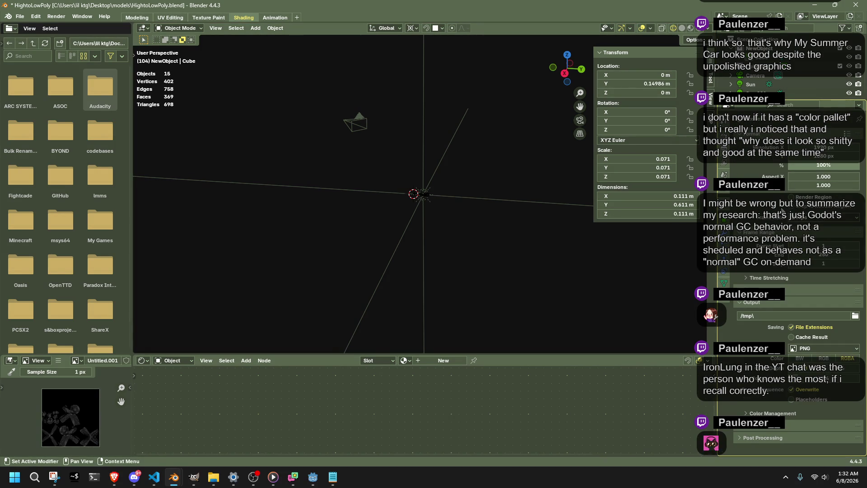
pyautogui.hotkey('ctrl', 'shift', 'Tab')
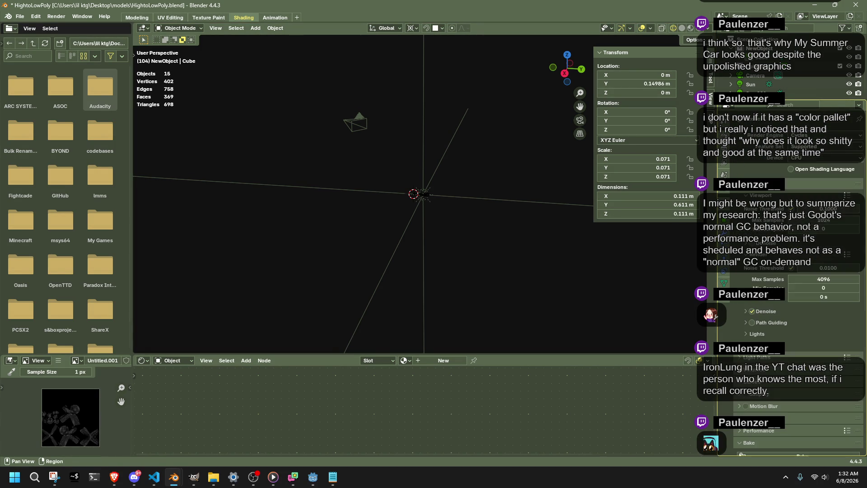
pyautogui.click(804, 158)
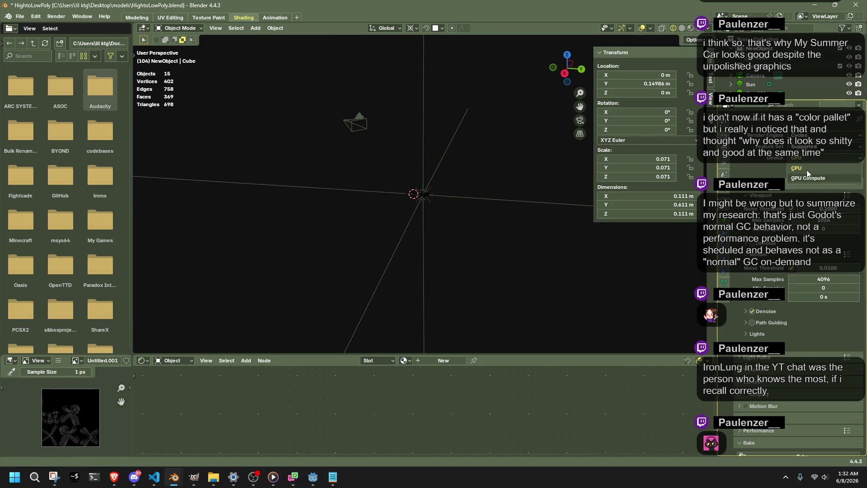
pyautogui.click(806, 175)
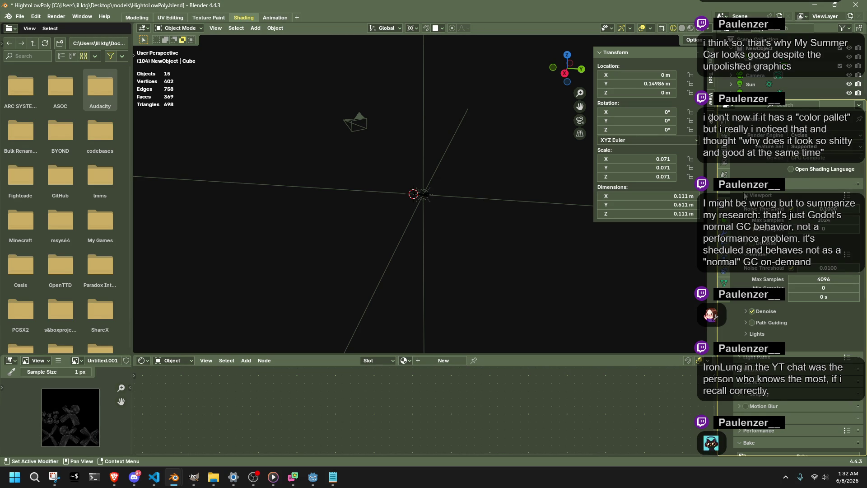
# Frame the selected Cube in the viewport.
pyautogui.scroll(-5, 748, 198)
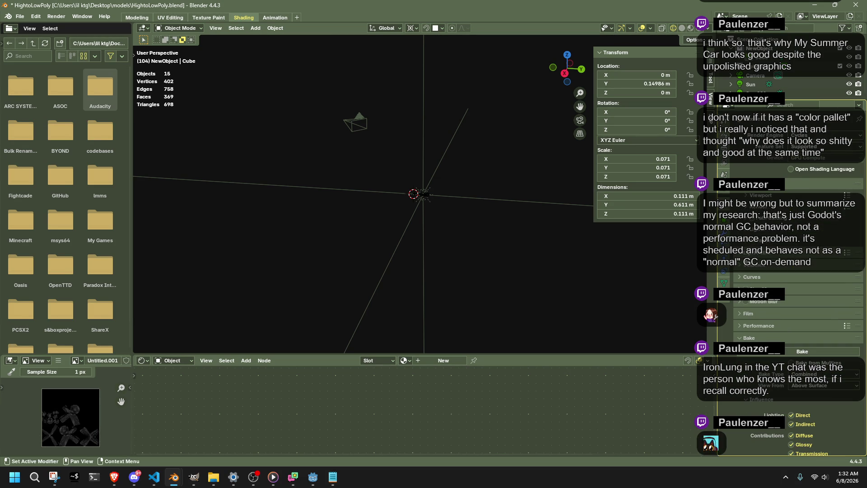
pyautogui.moveTo(654, 318); pyautogui.dragTo(655, 318, button='middle')
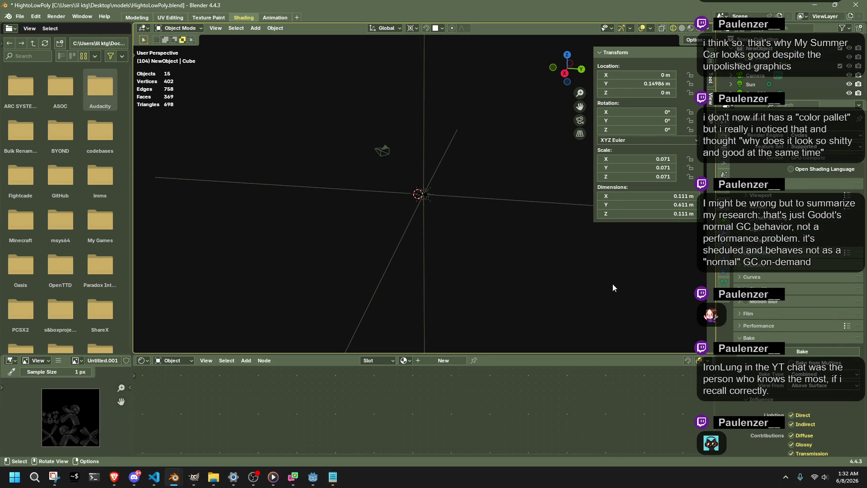
pyautogui.press('KP_Decimal')
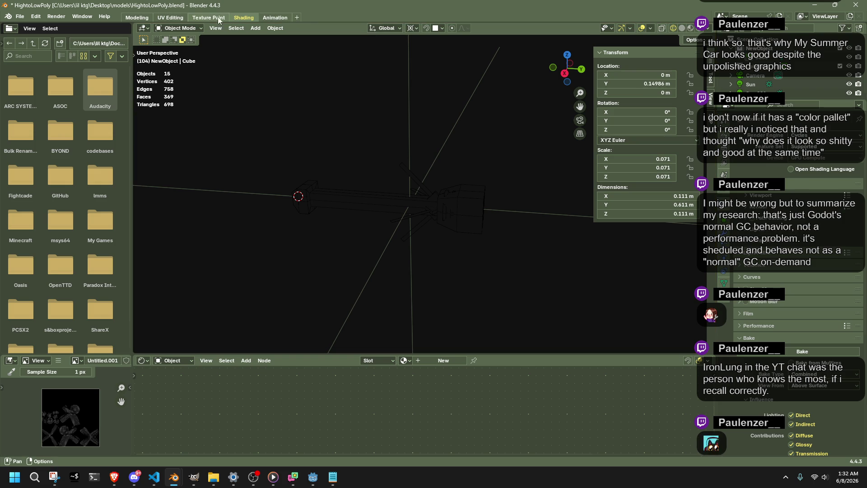
# Switch to Material Preview, add a new material to the rocket, and shade it smooth.
pyautogui.click(690, 28)
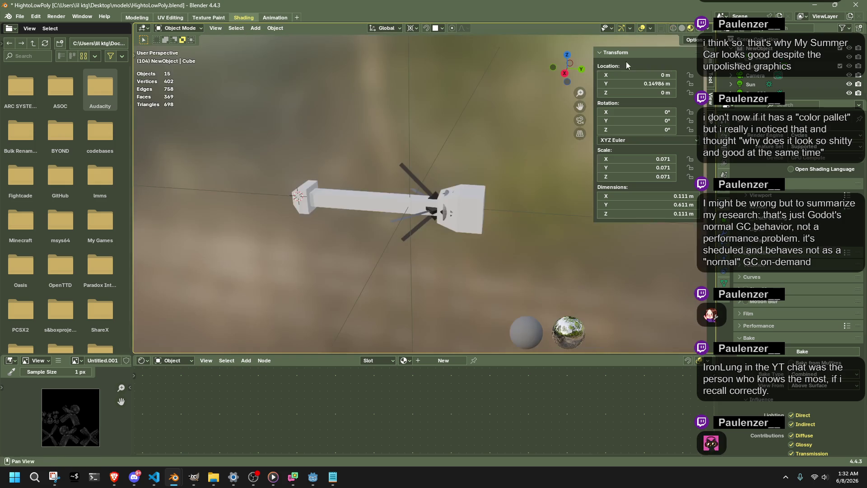
pyautogui.scroll(5, 397, 197)
pyautogui.click(300, 186)
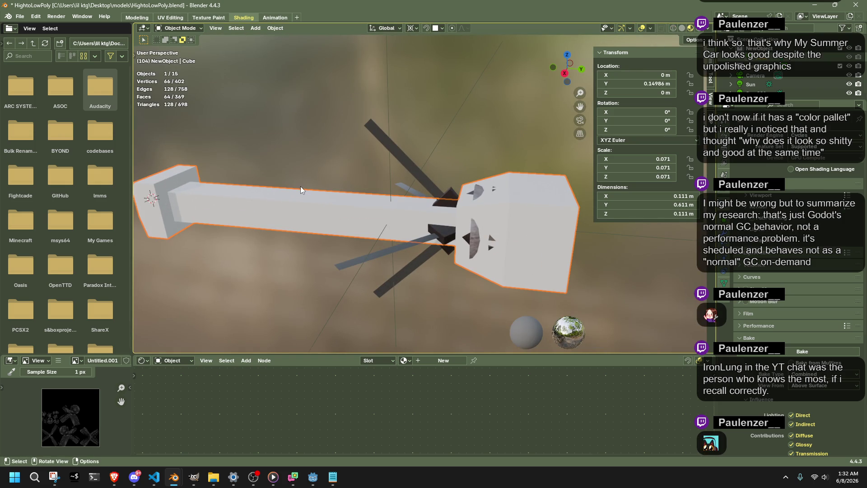
pyautogui.click(443, 361)
pyautogui.rightClick(321, 230)
pyautogui.click(322, 234)
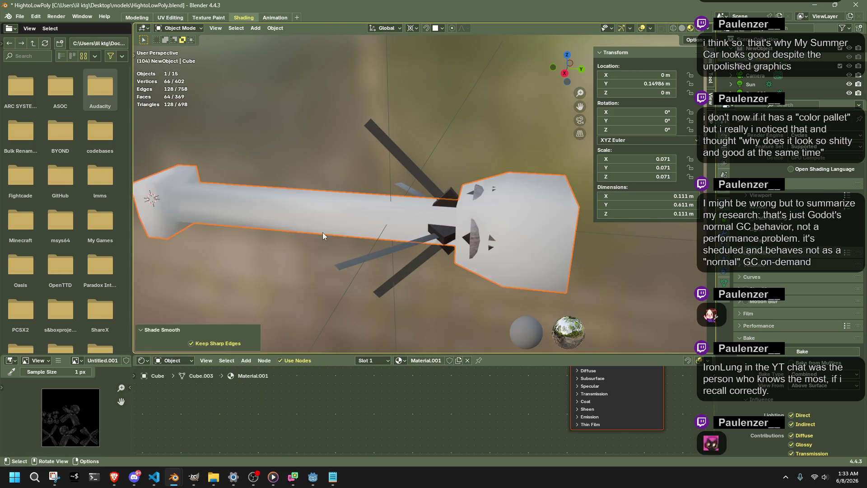
# In Edit Mode, average all normals weighted by Face Area.
pyautogui.press('Tab')
pyautogui.hotkey('alt', 'n')
pyautogui.moveTo(421, 250)
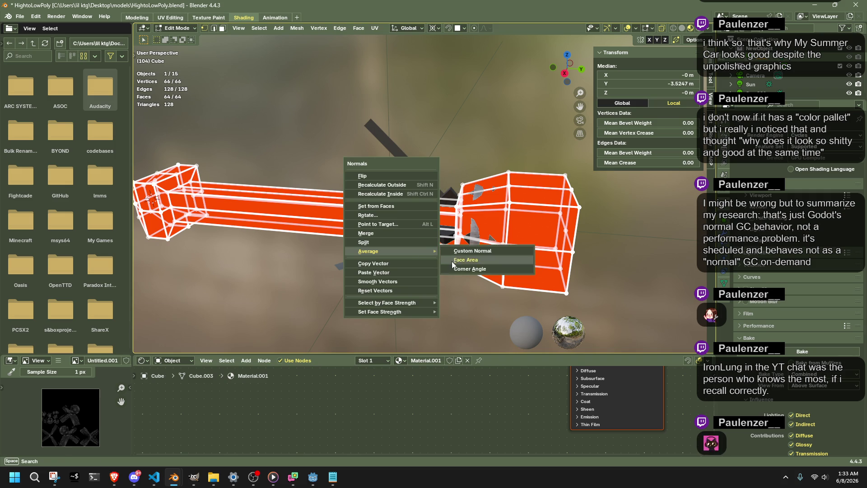
pyautogui.click(451, 261)
# Select the first edge loops around the rocket's front and body.
pyautogui.moveTo(452, 261)
pyautogui.mouseDown(button='middle')
pyautogui.moveTo(293, 247)
pyautogui.moveTo(432, 258)
pyautogui.moveTo(433, 251)
pyautogui.moveTo(481, 263)
pyautogui.mouseUp(button='middle')
pyautogui.keyDown('alt'); pyautogui.click(480, 263); pyautogui.keyUp('alt')
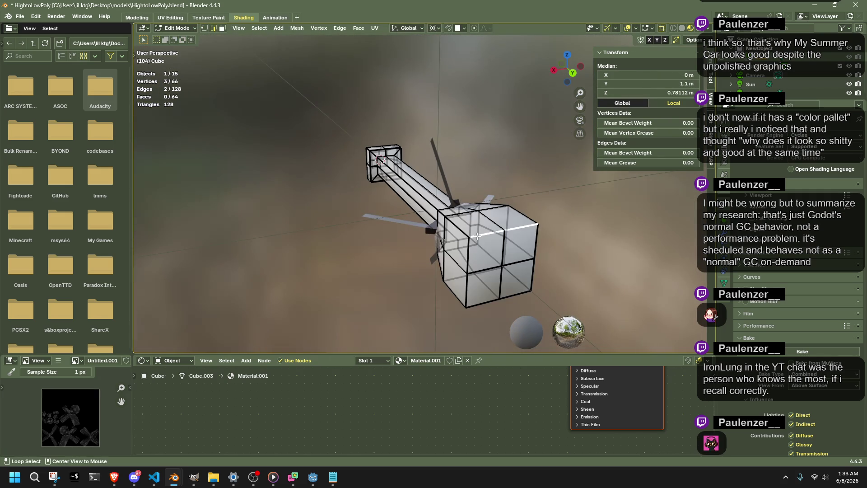
pyautogui.keyDown('alt'); pyautogui.keyDown('shift'); pyautogui.click(471, 262); pyautogui.keyUp('shift'); pyautogui.keyUp('alt')
pyautogui.keyDown('alt'); pyautogui.keyDown('shift'); pyautogui.click(489, 304); pyautogui.keyUp('shift'); pyautogui.keyUp('alt')
pyautogui.keyDown('alt'); pyautogui.keyDown('shift'); pyautogui.click(535, 278); pyautogui.keyUp('shift'); pyautogui.keyUp('alt')
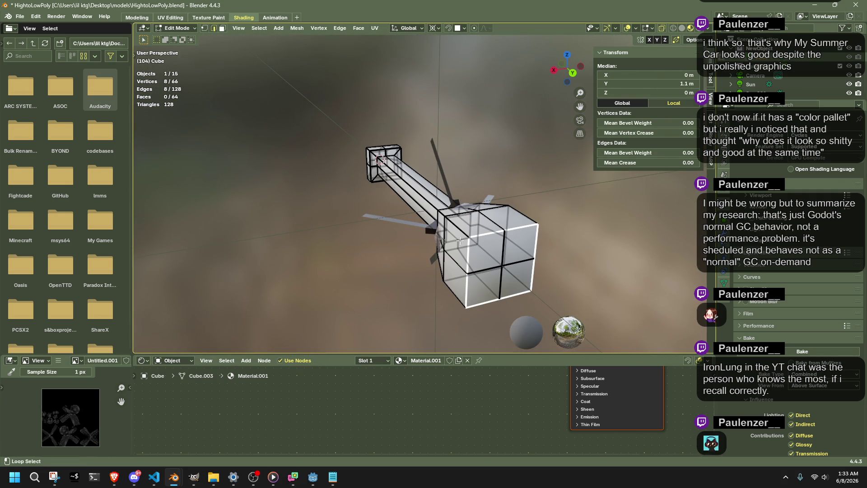
pyautogui.keyDown('alt'); pyautogui.keyDown('shift'); pyautogui.click(447, 236); pyautogui.keyUp('shift'); pyautogui.keyUp('alt')
# Add more edge loops along the long body and near the cube end.
pyautogui.moveTo(447, 236)
pyautogui.mouseDown(button='middle')
pyautogui.moveTo(462, 249)
pyautogui.moveTo(480, 218)
pyautogui.moveTo(448, 226)
pyautogui.moveTo(451, 244)
pyautogui.moveTo(218, 208)
pyautogui.mouseUp(button='middle')
pyautogui.keyDown('alt'); pyautogui.keyDown('shift'); pyautogui.click(480, 219); pyautogui.keyUp('shift'); pyautogui.keyUp('alt')
pyautogui.keyDown('alt'); pyautogui.keyDown('shift'); pyautogui.click(451, 245); pyautogui.keyUp('shift'); pyautogui.keyUp('alt')
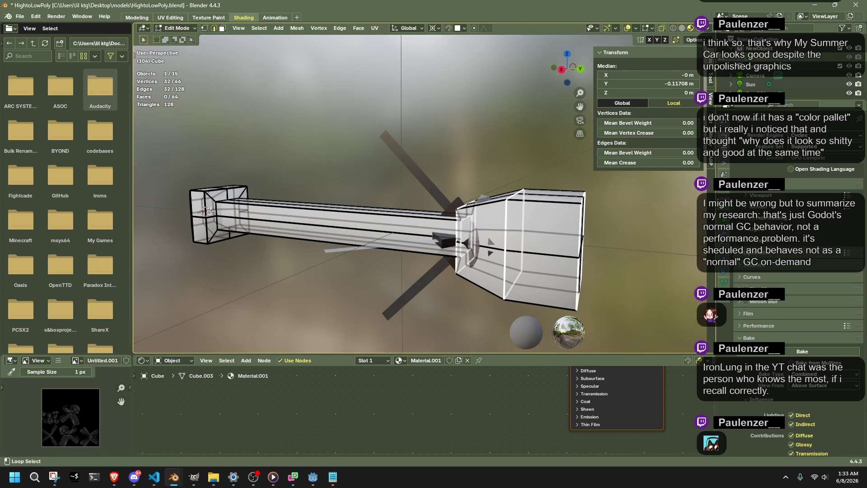
pyautogui.keyDown('alt'); pyautogui.keyDown('shift'); pyautogui.click(217, 211); pyautogui.keyUp('shift'); pyautogui.keyUp('alt')
pyautogui.keyDown('alt'); pyautogui.keyDown('shift'); pyautogui.click(205, 209); pyautogui.keyUp('shift'); pyautogui.keyUp('alt')
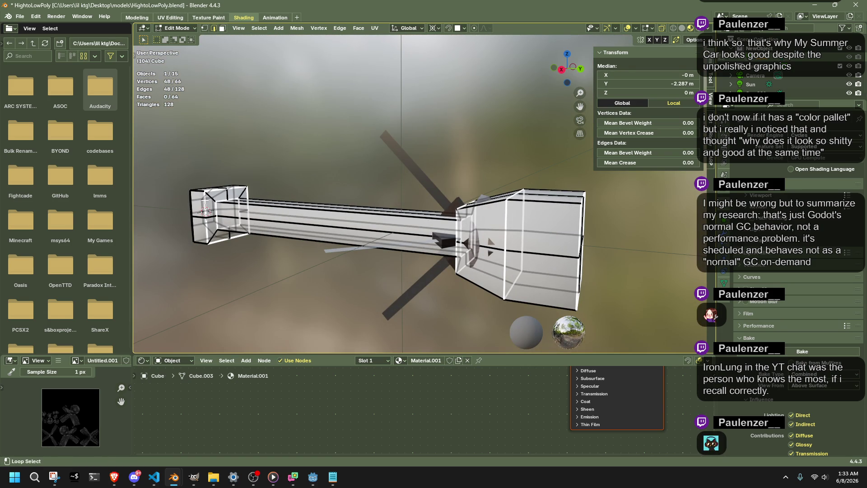
pyautogui.keyDown('alt'); pyautogui.keyDown('shift'); pyautogui.click(191, 208); pyautogui.keyUp('shift'); pyautogui.keyUp('alt')
pyautogui.keyDown('alt'); pyautogui.keyDown('shift'); pyautogui.click(198, 200); pyautogui.keyUp('shift'); pyautogui.keyUp('alt')
# Add three more vertical and horizontal edge loops to the selection from a new angle.
pyautogui.moveTo(198, 199); pyautogui.dragTo(535, 220, button='middle')
pyautogui.keyDown('alt'); pyautogui.keyDown('shift'); pyautogui.click(542, 219); pyautogui.keyUp('shift'); pyautogui.keyUp('alt')
pyautogui.keyDown('alt'); pyautogui.keyDown('shift'); pyautogui.click(584, 242); pyautogui.keyUp('shift'); pyautogui.keyUp('alt')
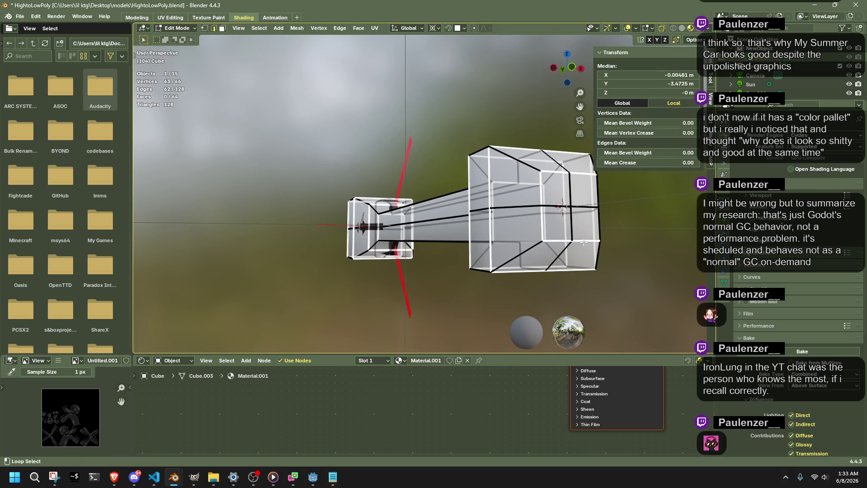
pyautogui.keyDown('alt'); pyautogui.keyDown('shift'); pyautogui.click(601, 221); pyautogui.keyUp('shift'); pyautogui.keyUp('alt')
# Change the snapping target, then try and cancel a To Sphere rounding of the loops.
pyautogui.click(435, 28)
pyautogui.click(467, 76)
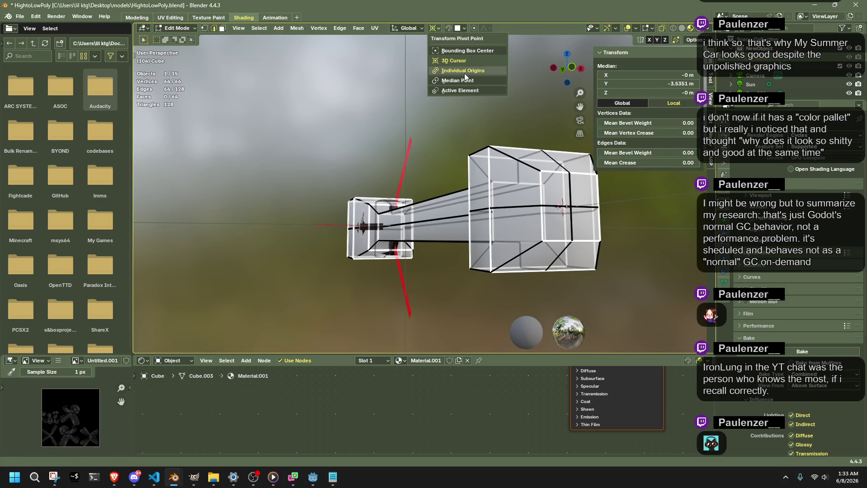
pyautogui.hotkey('shift', 'alt', 's')
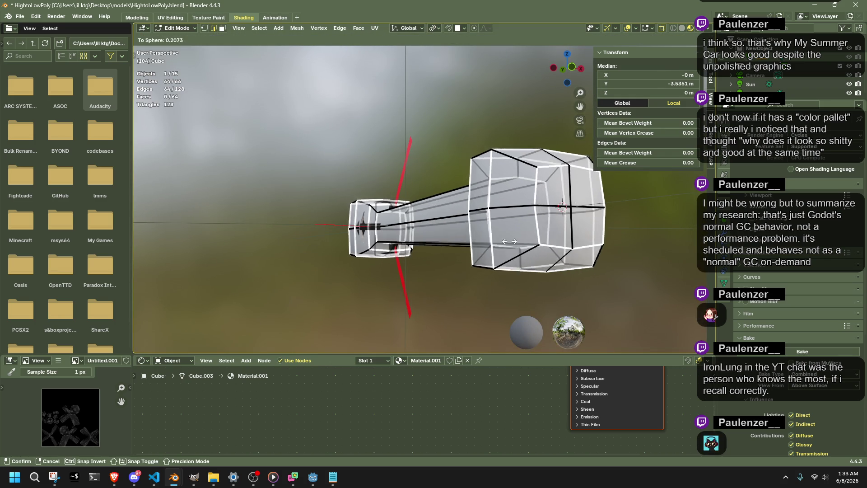
pyautogui.press('Escape')
pyautogui.scroll(-2, 449, 280)
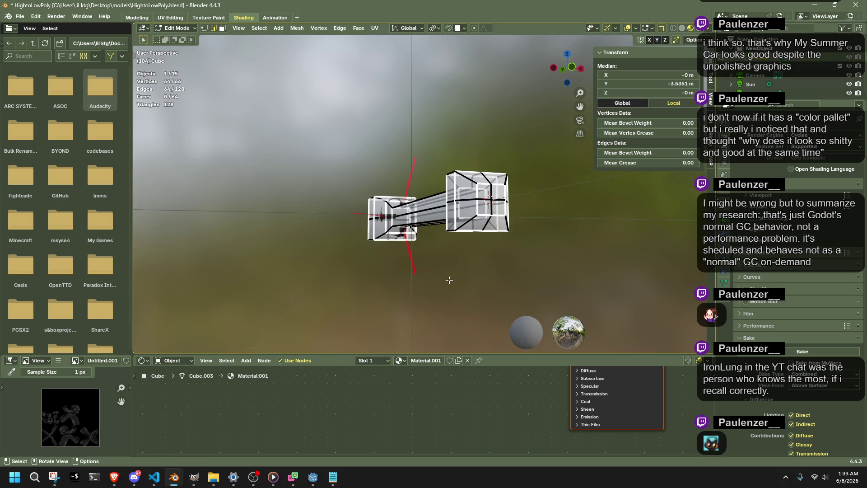
pyautogui.scroll(-1, 449, 280)
pyautogui.click(436, 28)
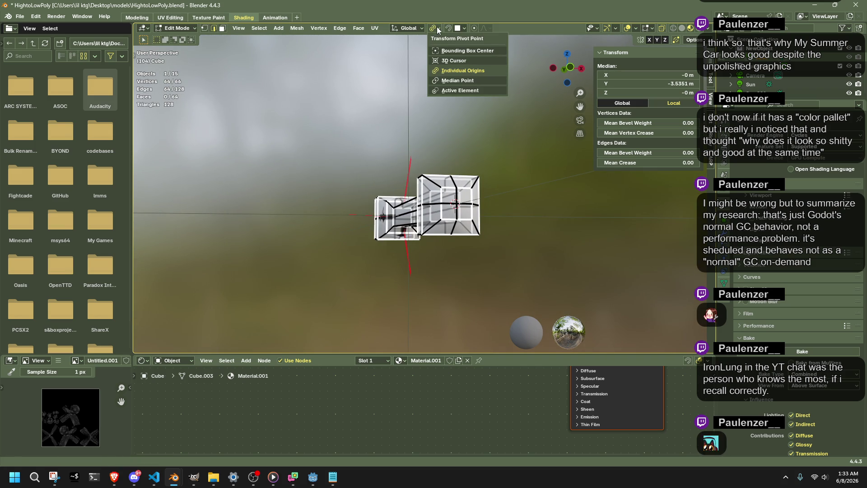
pyautogui.click(438, 28)
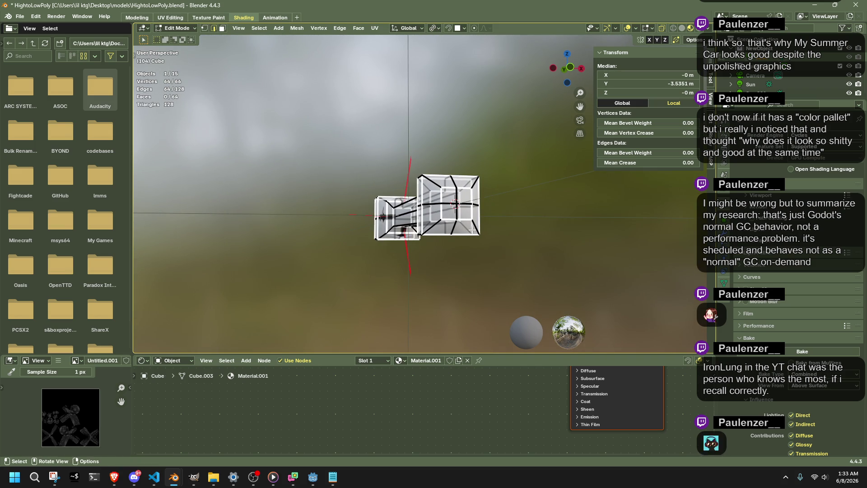
# Round the selected loops into best-fit circles from the edge context menu.
pyautogui.rightClick(424, 269)
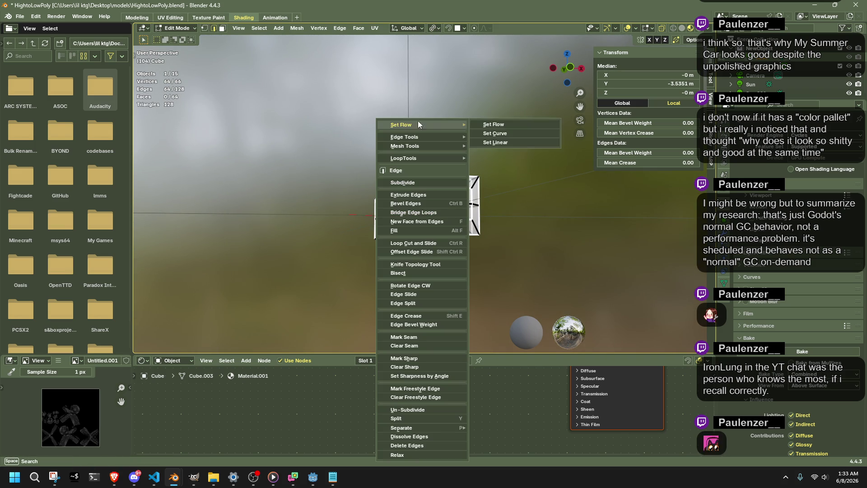
pyautogui.moveTo(405, 138)
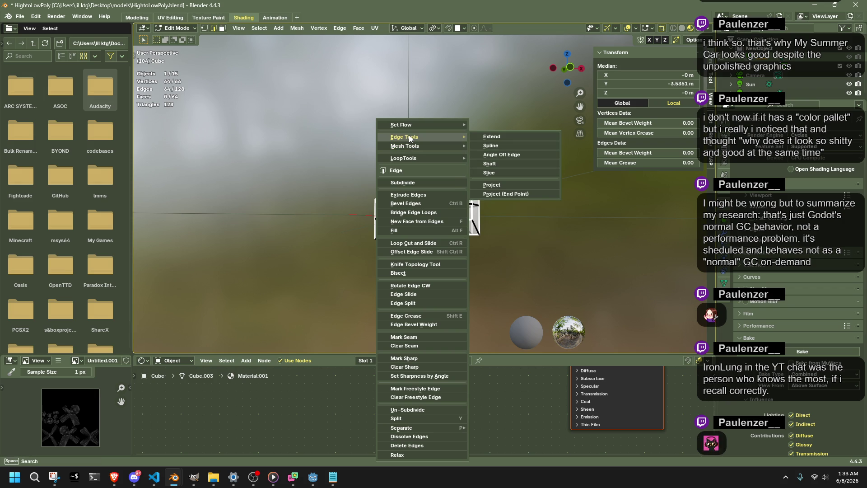
pyautogui.moveTo(409, 157)
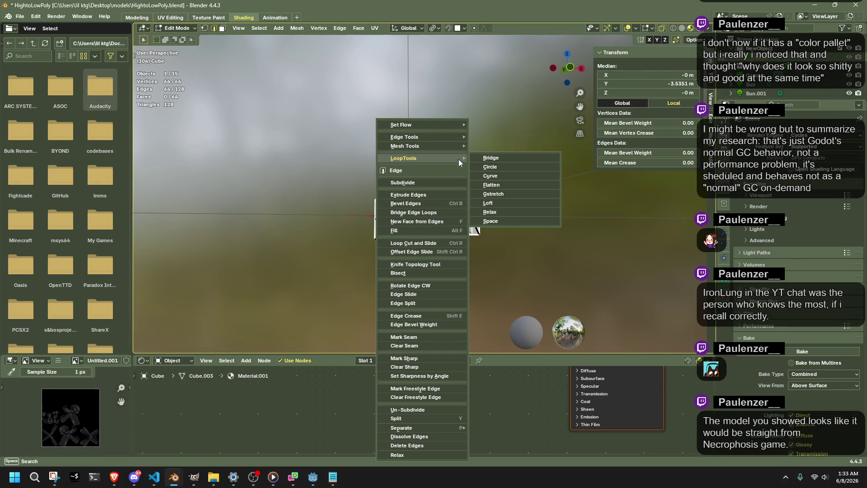
pyautogui.click(506, 166)
pyautogui.moveTo(510, 181); pyautogui.dragTo(596, 222, button='middle')
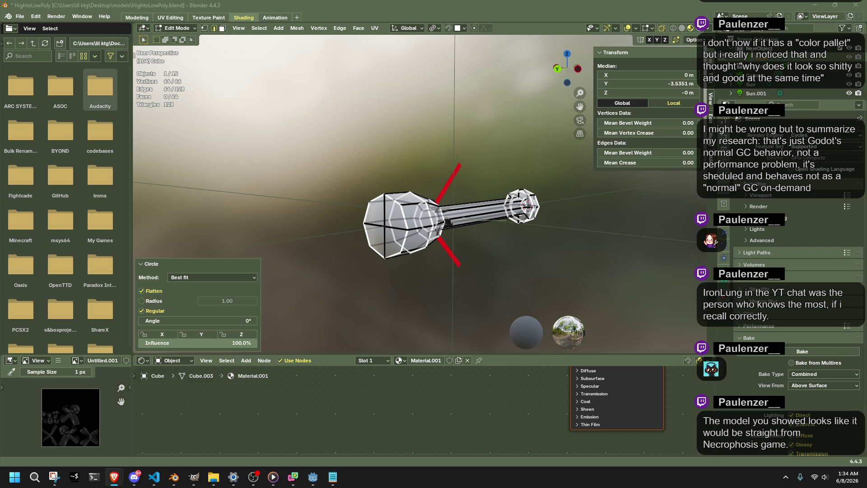
# Clear the selection, view the rocket from the left, and open its material settings.
pyautogui.click(542, 310)
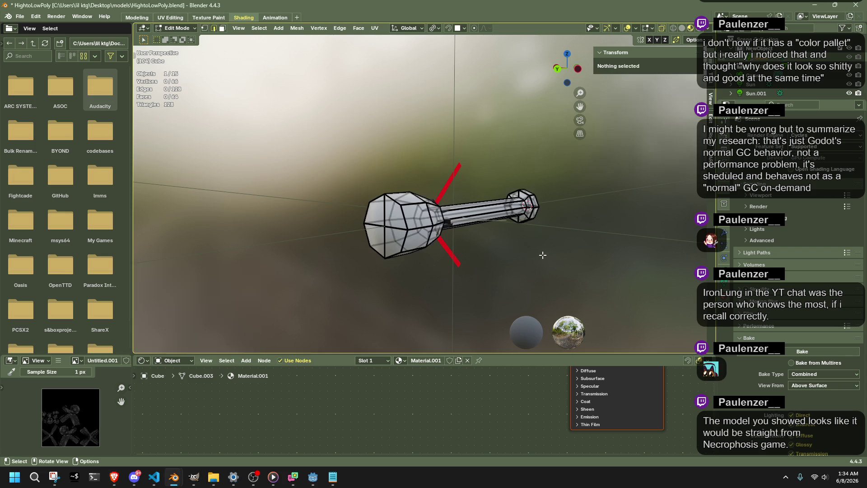
pyautogui.scroll(2, 507, 257)
pyautogui.moveTo(427, 254)
pyautogui.mouseDown(button='middle')
pyautogui.moveTo(361, 244)
pyautogui.moveTo(366, 238)
pyautogui.mouseUp(button='middle')
pyautogui.press('Tab')
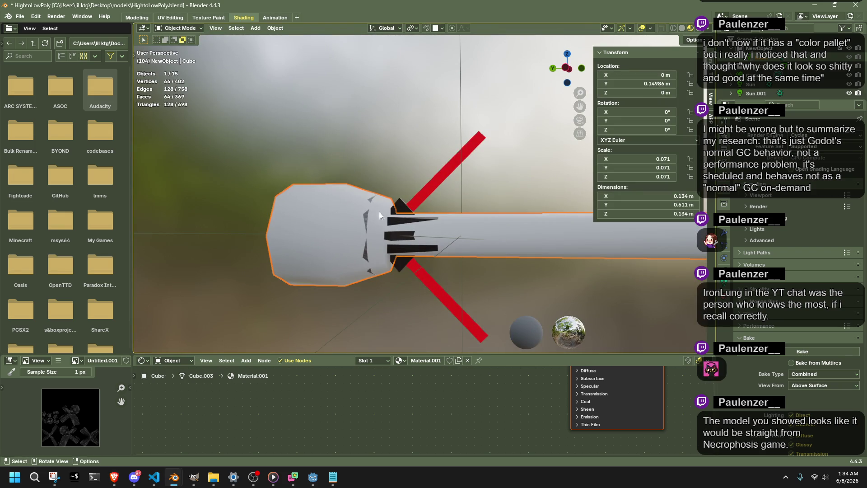
pyautogui.press('Tab')
pyautogui.scroll(-2, 383, 217)
pyautogui.click(567, 68)
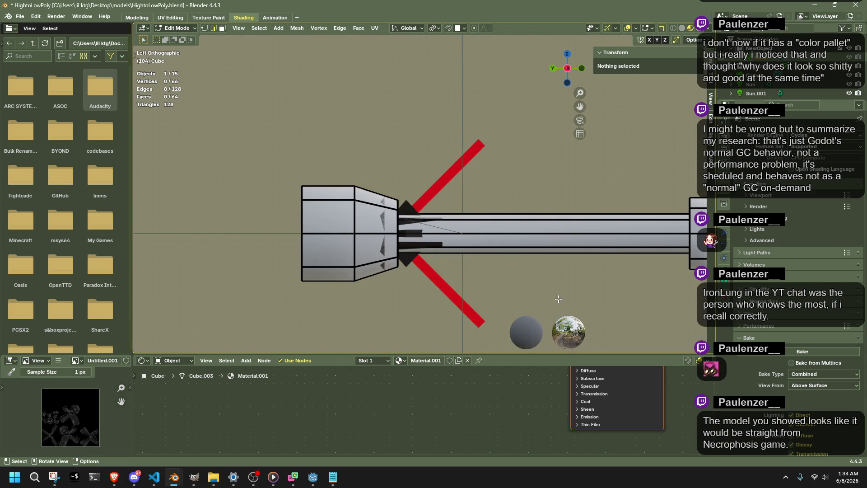
pyautogui.press('Tab')
pyautogui.moveTo(528, 279)
pyautogui.mouseDown(button='middle')
pyautogui.moveTo(312, 308)
pyautogui.moveTo(268, 273)
pyautogui.moveTo(354, 286)
pyautogui.mouseUp(button='middle')
pyautogui.click(724, 284)
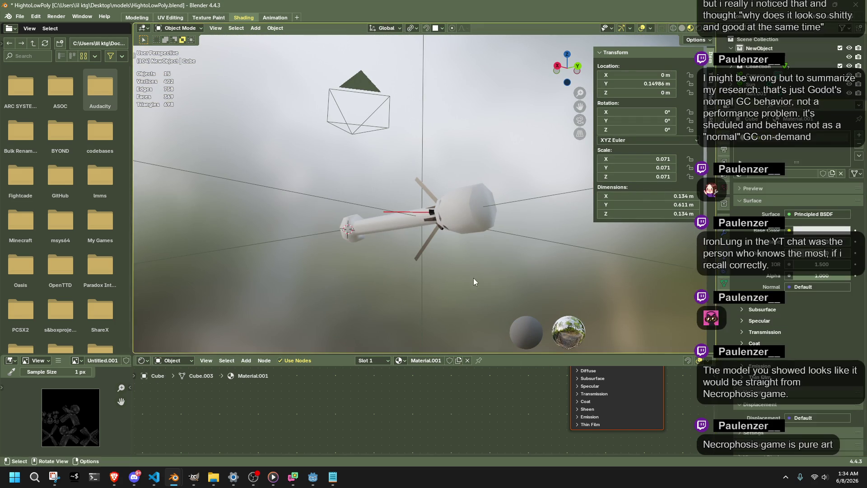
# Add an Image Texture node and connect its Color to the Base Color input.
pyautogui.click(246, 360)
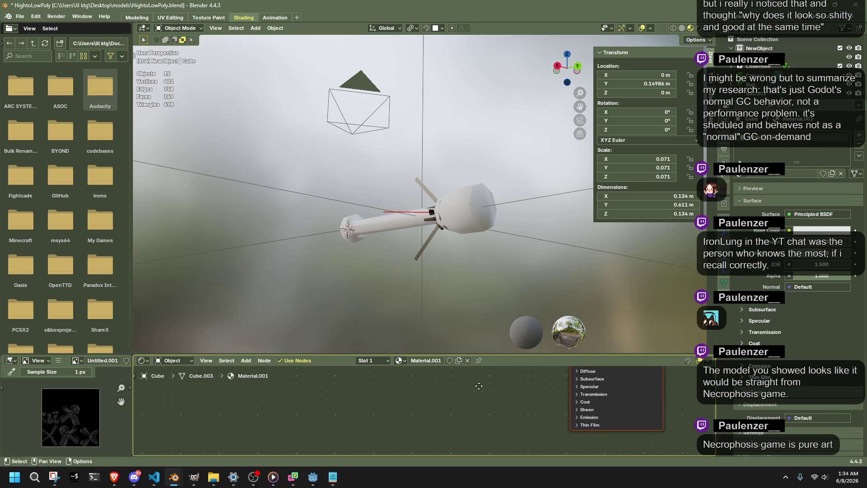
pyautogui.moveTo(551, 393); pyautogui.dragTo(373, 399, button='middle')
pyautogui.scroll(-1, 372, 398)
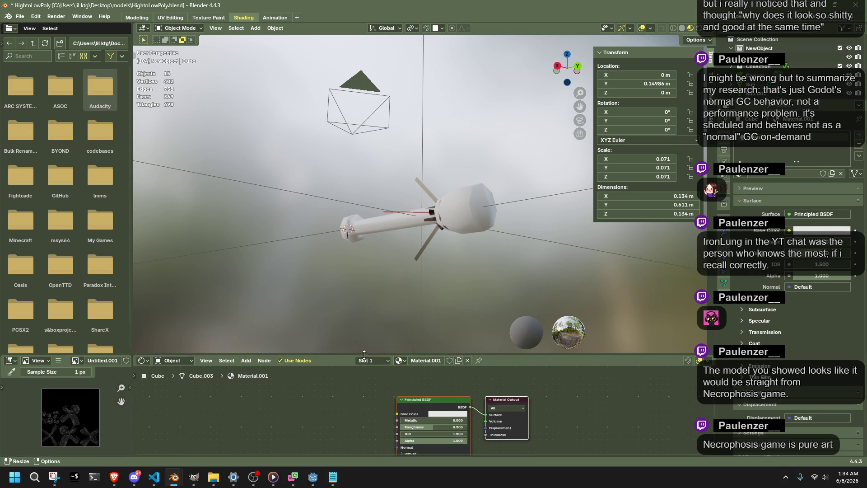
pyautogui.moveTo(316, 355); pyautogui.dragTo(316, 314)
pyautogui.click(246, 319)
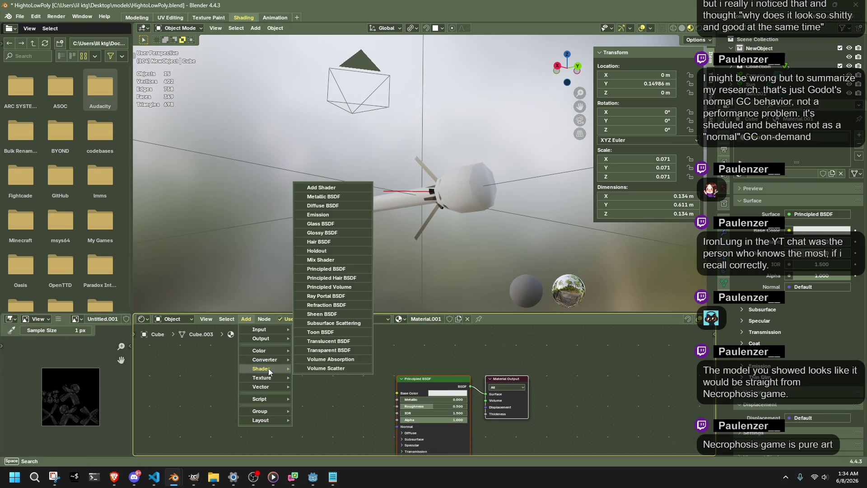
pyautogui.moveTo(263, 378)
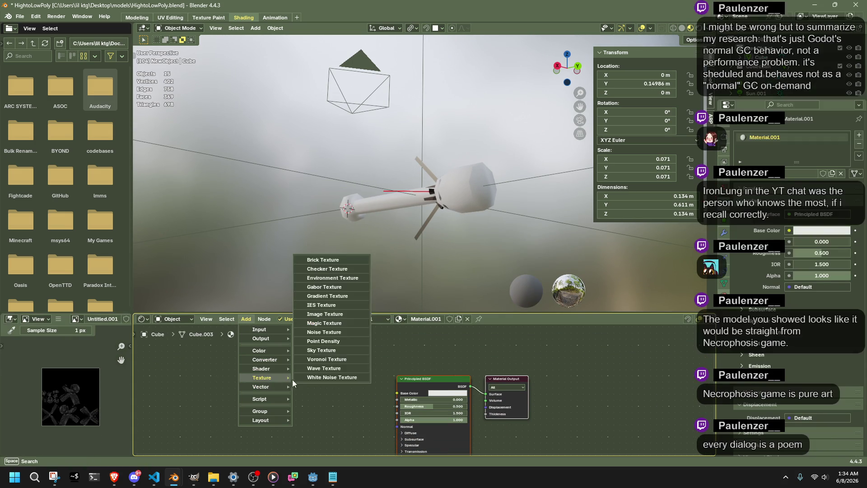
pyautogui.click(333, 314)
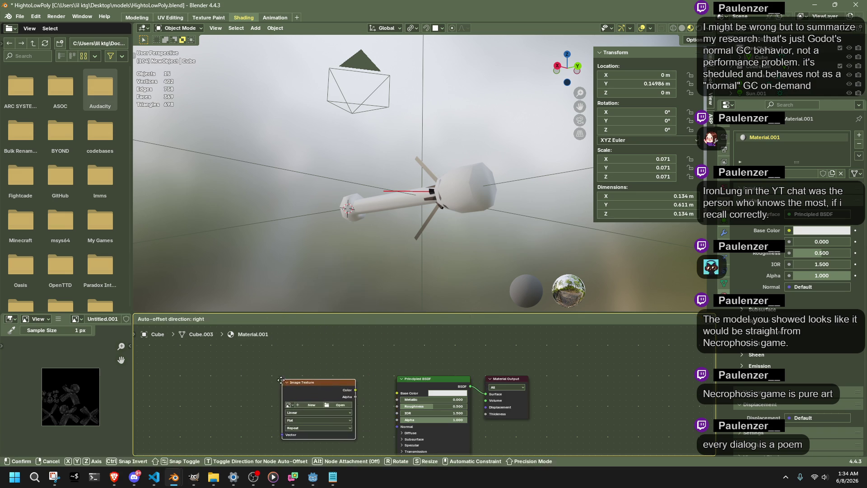
pyautogui.click(336, 393)
pyautogui.moveTo(354, 391); pyautogui.dragTo(397, 393)
# Create a new blank 256×256 image named newtexture for the texture node.
pyautogui.click(312, 406)
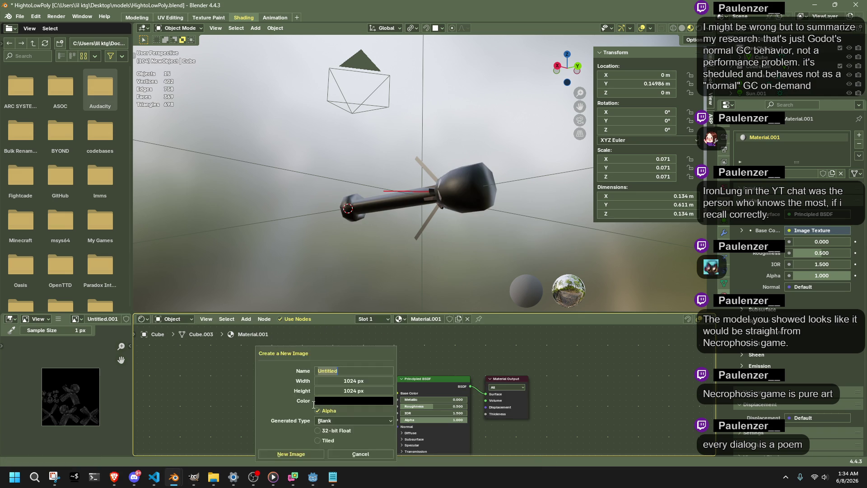
pyautogui.click(350, 380)
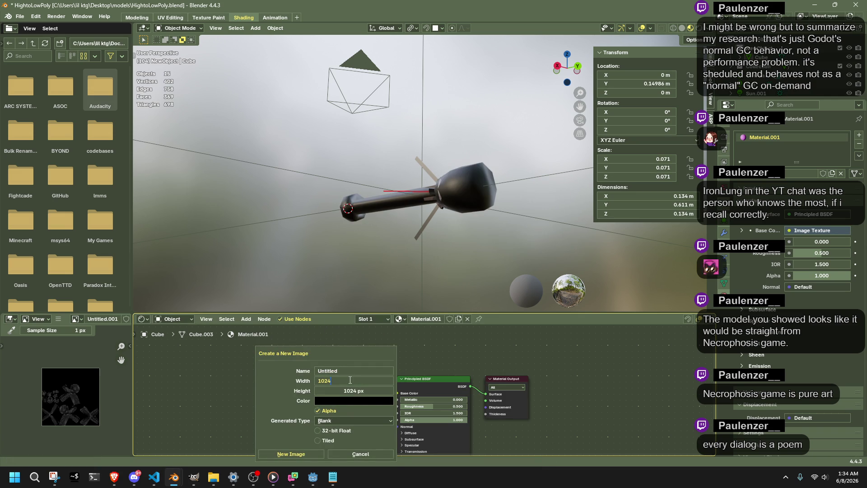
pyautogui.write('256')
pyautogui.press('Return')
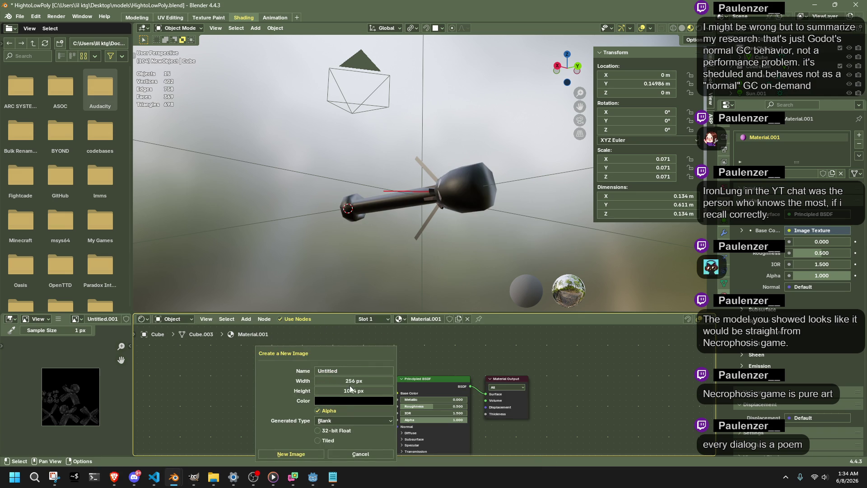
pyautogui.click(354, 390)
pyautogui.write('256')
pyautogui.press('Return')
pyautogui.click(326, 421)
pyautogui.click(324, 430)
pyautogui.click(332, 370)
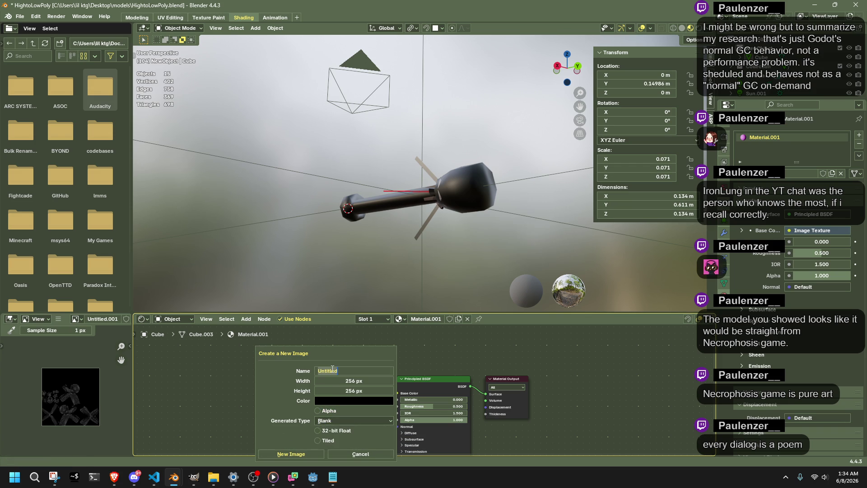
pyautogui.write('n')
pyautogui.press('Return')
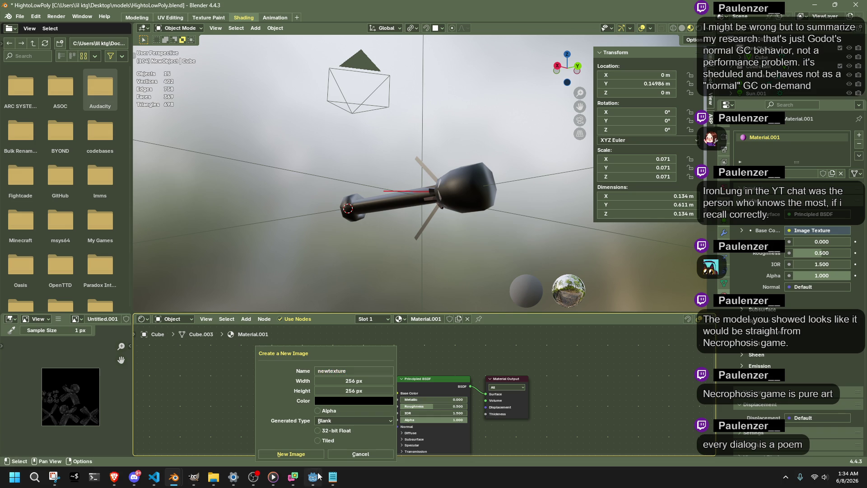
pyautogui.click(307, 454)
# Set Roughness to 1.000 and the Specular IOR Level to 0.
pyautogui.scroll(5, 455, 171)
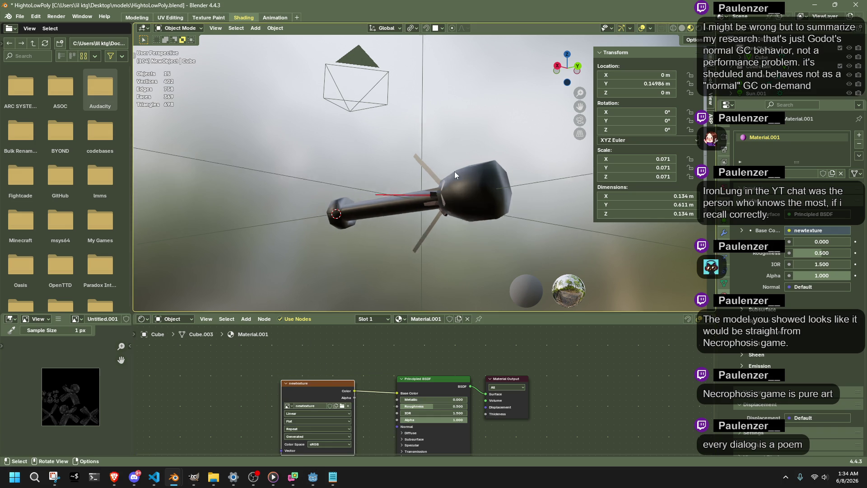
pyautogui.moveTo(431, 410); pyautogui.dragTo(465, 410)
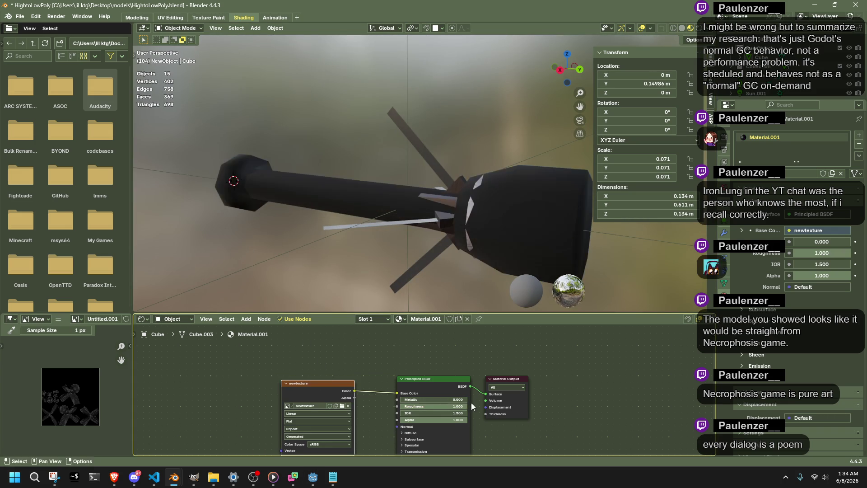
pyautogui.click(419, 445)
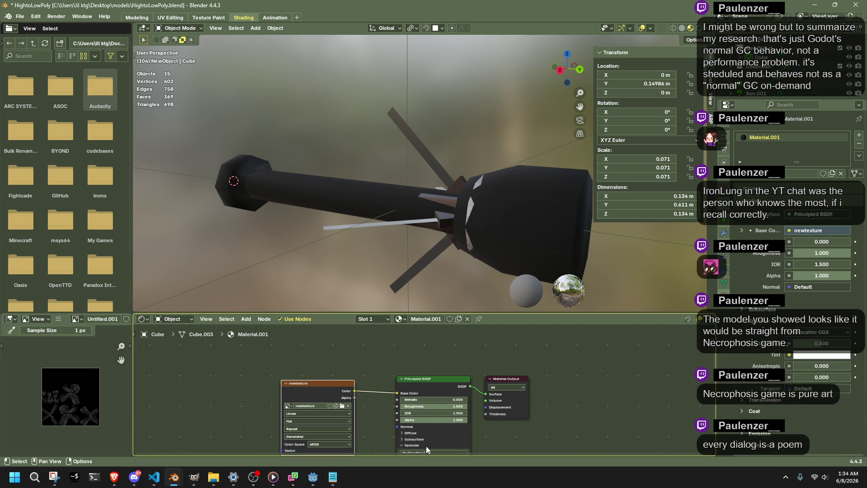
pyautogui.scroll(-3, 420, 440)
pyautogui.moveTo(421, 432); pyautogui.dragTo(409, 429)
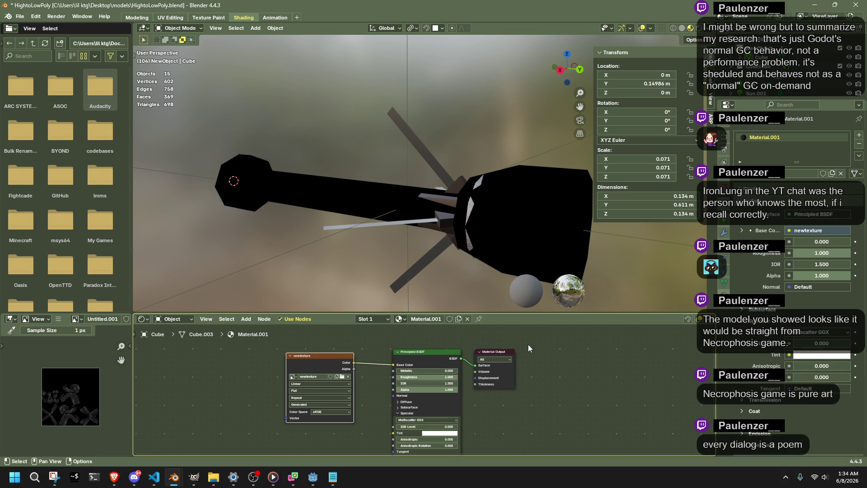
pyautogui.click(608, 260)
pyautogui.click(609, 257)
pyautogui.moveTo(608, 257); pyautogui.dragTo(625, 261, button='middle')
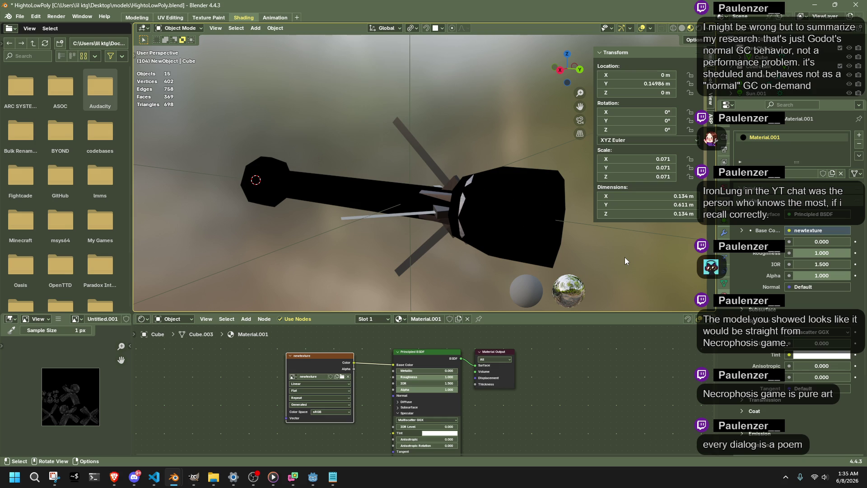
# Enter Edit Mode, select all, and UV-unwrap the rocket with Cube Projection.
pyautogui.press('Tab')
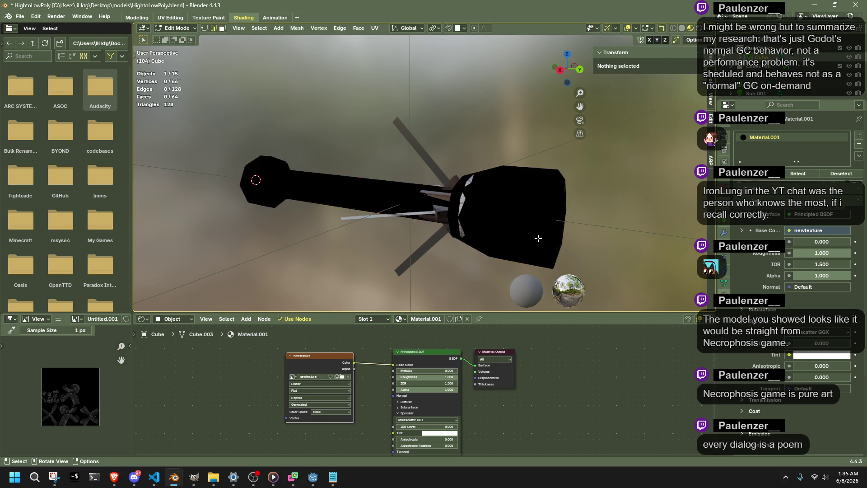
pyautogui.moveTo(625, 261); pyautogui.dragTo(486, 219, button='middle')
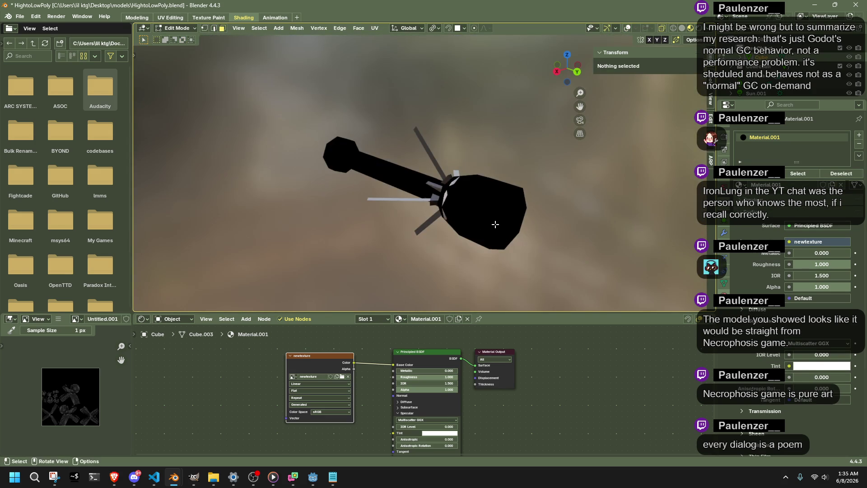
pyautogui.hotkey('shift', 'alt', 'z')
pyautogui.press('a')
pyautogui.rightClick(468, 210)
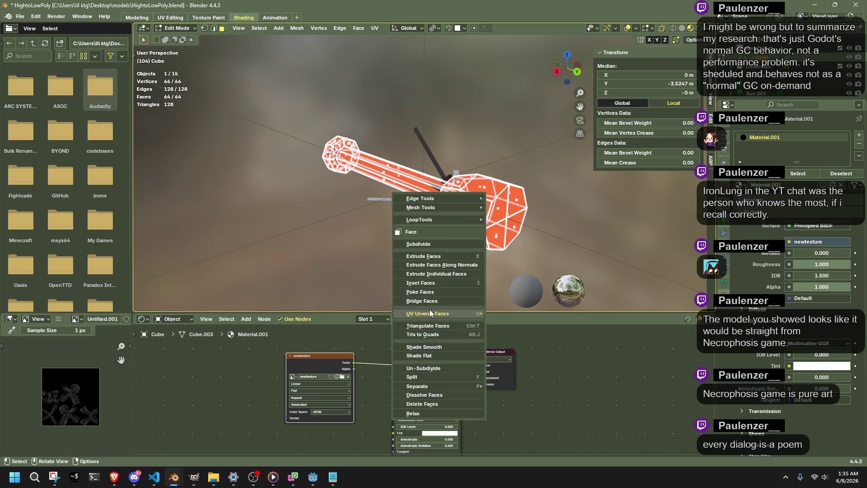
pyautogui.moveTo(434, 314)
pyautogui.click(522, 211)
# Deselect the whole mesh and orbit to view it end-on.
pyautogui.hotkey('shift', 'alt', 'z')
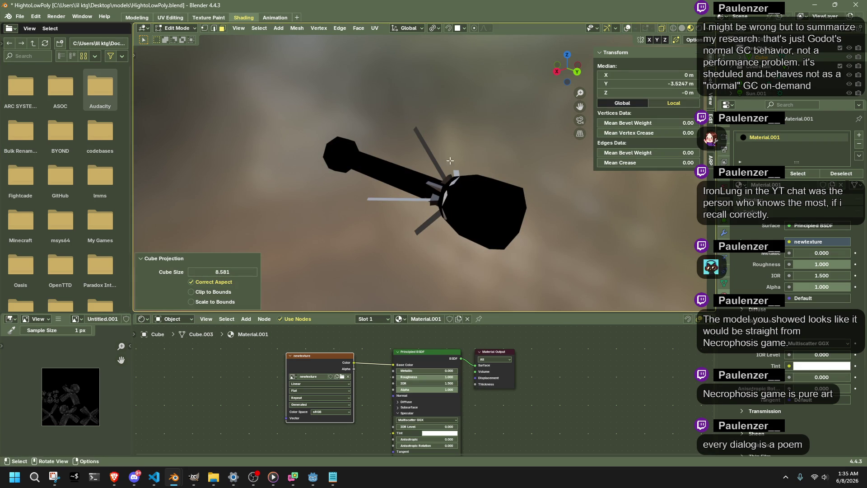
pyautogui.hotkey('shift', 'alt', 'z')
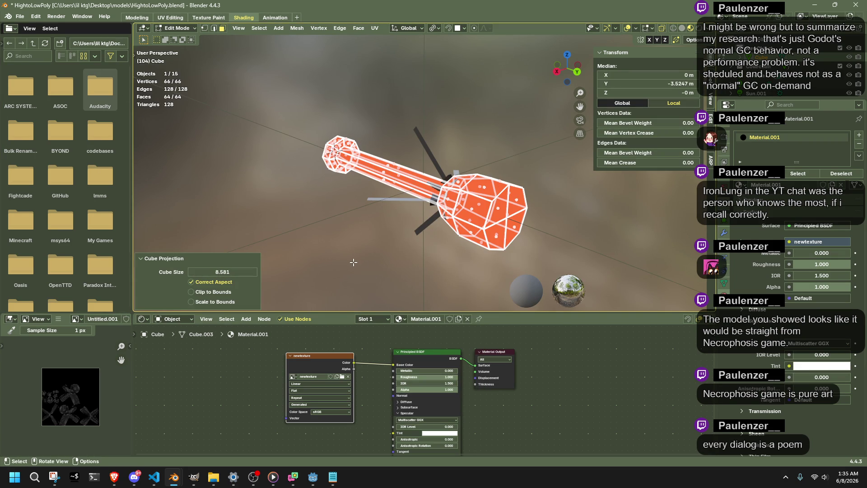
pyautogui.rightClick(416, 228)
pyautogui.hotkey('alt', 'a')
pyautogui.moveTo(387, 244); pyautogui.dragTo(472, 199, button='middle')
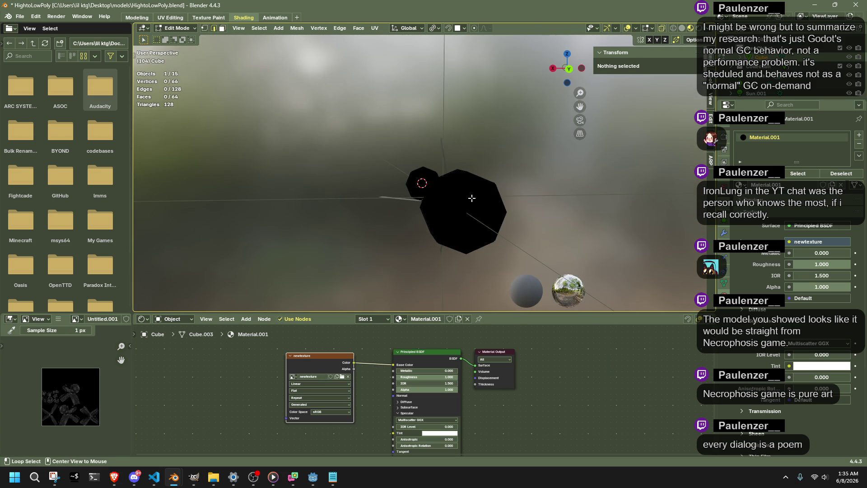
pyautogui.moveTo(425, 245)
pyautogui.mouseDown(button='middle')
pyautogui.moveTo(500, 265)
pyautogui.moveTo(456, 216)
pyautogui.moveTo(451, 204)
pyautogui.moveTo(473, 199)
pyautogui.moveTo(307, 204)
pyautogui.mouseUp(button='middle')
# Mark the two long edge loops along the rocket as seams.
pyautogui.keyDown('alt'); pyautogui.click(456, 216); pyautogui.keyUp('alt')
pyautogui.keyDown('alt'); pyautogui.keyDown('shift'); pyautogui.click(473, 199); pyautogui.keyUp('shift'); pyautogui.keyUp('alt')
pyautogui.hotkey('ctrl', 'e')
pyautogui.click(294, 338)
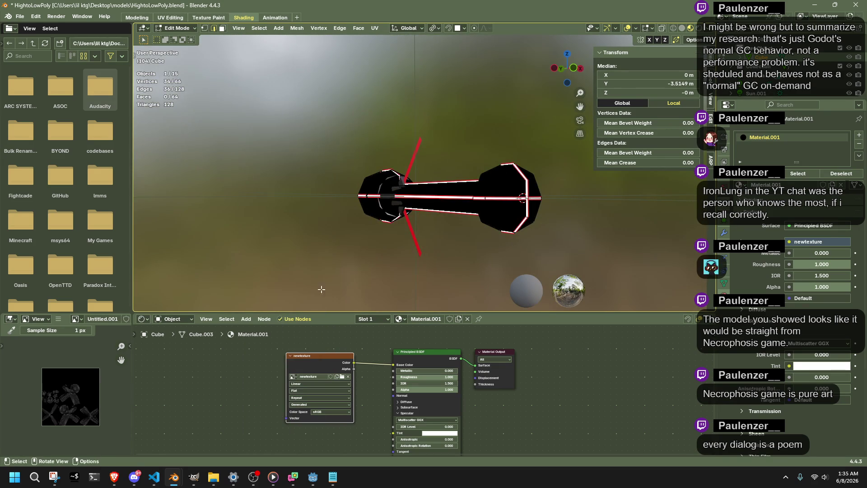
# Mark seams on the small loops and the two loops at the handle's end.
pyautogui.moveTo(389, 199); pyautogui.dragTo(397, 186, button='middle')
pyautogui.keyDown('alt'); pyautogui.click(397, 187); pyautogui.keyUp('alt')
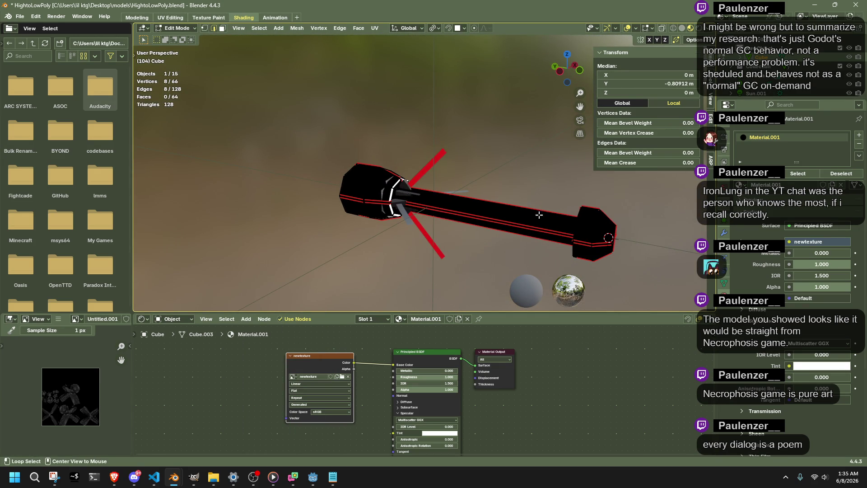
pyautogui.scroll(8, 429, 226)
pyautogui.keyDown('alt'); pyautogui.keyDown('shift'); pyautogui.click(330, 242); pyautogui.keyUp('shift'); pyautogui.keyUp('alt')
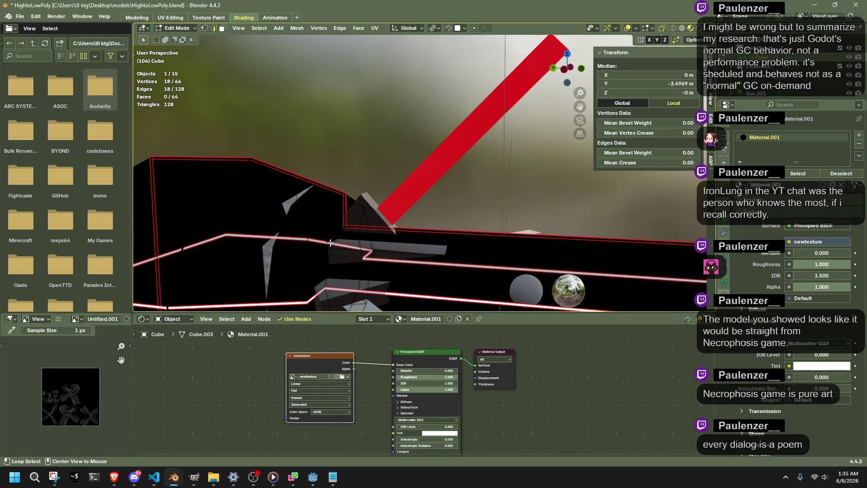
pyautogui.scroll(-8, 336, 238)
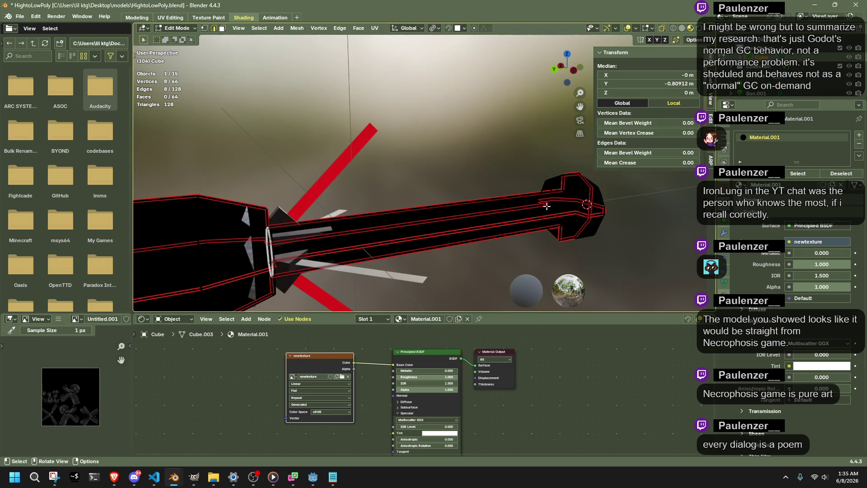
pyautogui.keyDown('alt'); pyautogui.click(568, 190); pyautogui.keyUp('alt')
pyautogui.keyDown('alt'); pyautogui.keyDown('shift'); pyautogui.click(567, 189); pyautogui.keyUp('shift'); pyautogui.keyUp('alt')
pyautogui.press('KP_Decimal')
pyautogui.hotkey('ctrl', 'e')
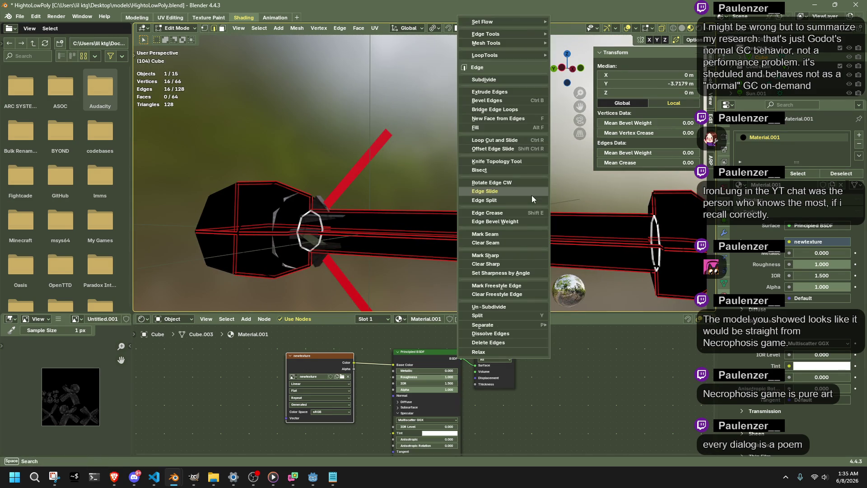
pyautogui.click(518, 233)
pyautogui.scroll(-4, 480, 145)
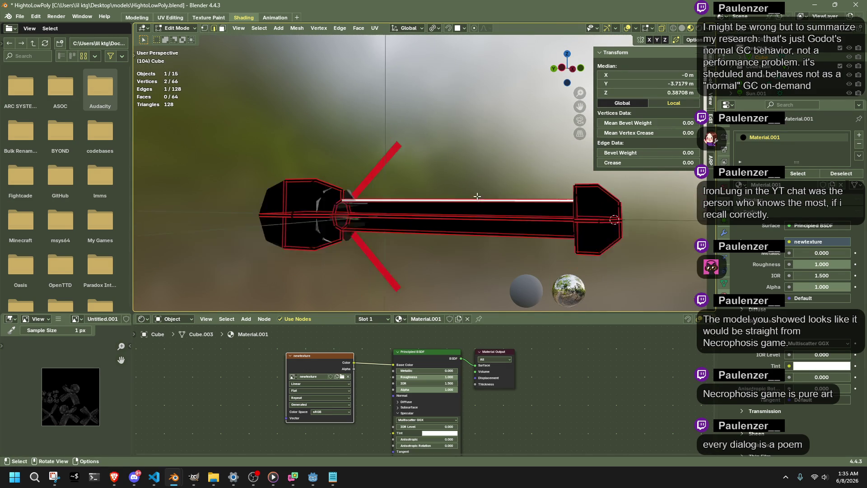
# In wireframe, select the edge loop at the rocket's right end and view it from the side.
pyautogui.click(452, 196)
pyautogui.click(590, 256)
pyautogui.moveTo(590, 256)
pyautogui.mouseDown(button='middle')
pyautogui.moveTo(411, 257)
pyautogui.moveTo(425, 251)
pyautogui.moveTo(358, 268)
pyautogui.moveTo(600, 233)
pyautogui.moveTo(650, 248)
pyautogui.moveTo(500, 224)
pyautogui.moveTo(581, 226)
pyautogui.mouseUp(button='middle')
pyautogui.hotkey('shift', 'z')
pyautogui.scroll(3, 565, 227)
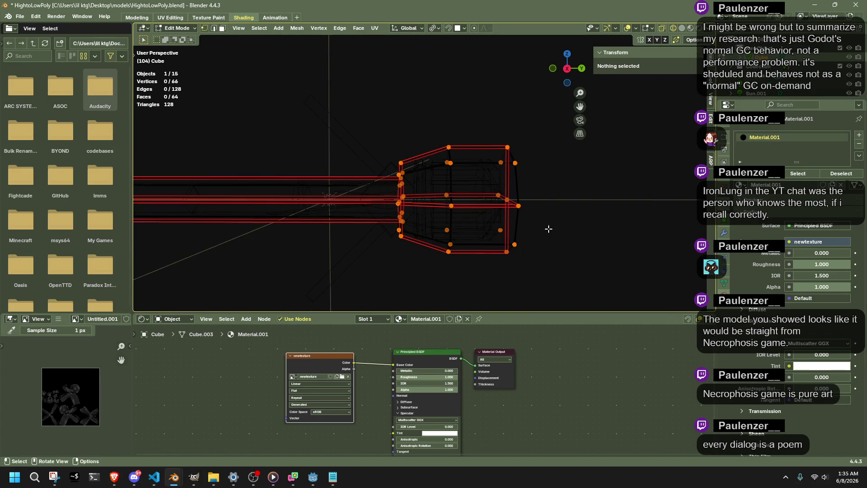
pyautogui.keyDown('alt'); pyautogui.click(514, 175); pyautogui.keyUp('alt')
pyautogui.moveTo(480, 127)
pyautogui.mouseDown()
pyautogui.moveTo(526, 185)
pyautogui.moveTo(549, 276)
pyautogui.mouseUp()
pyautogui.hotkey('ctrl', 'z')
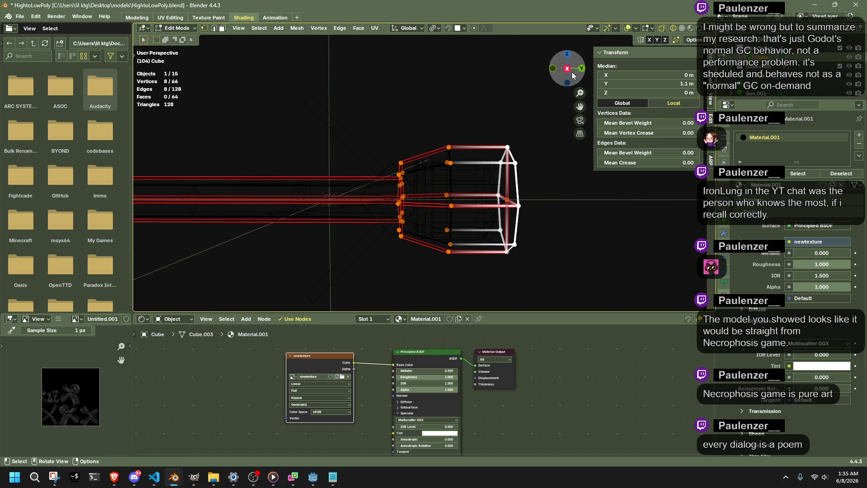
pyautogui.click(567, 68)
# Move the end loop 0.022416 m inward along Y, scale it to about 0.9, then return to Object Mode.
pyautogui.press('g')
pyautogui.press('y')
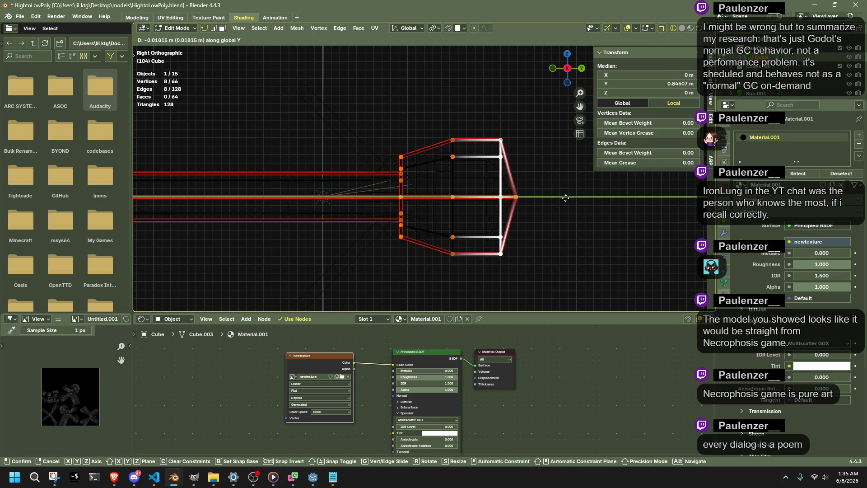
pyautogui.click(564, 199)
pyautogui.press('s')
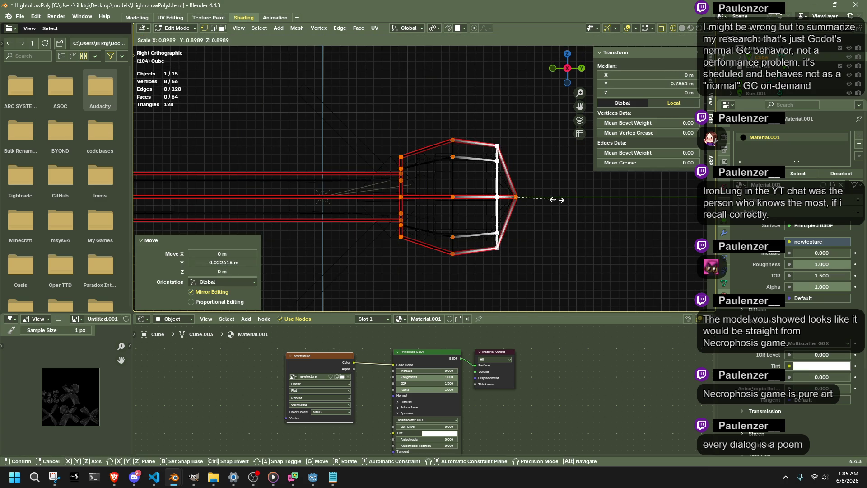
pyautogui.click(558, 200)
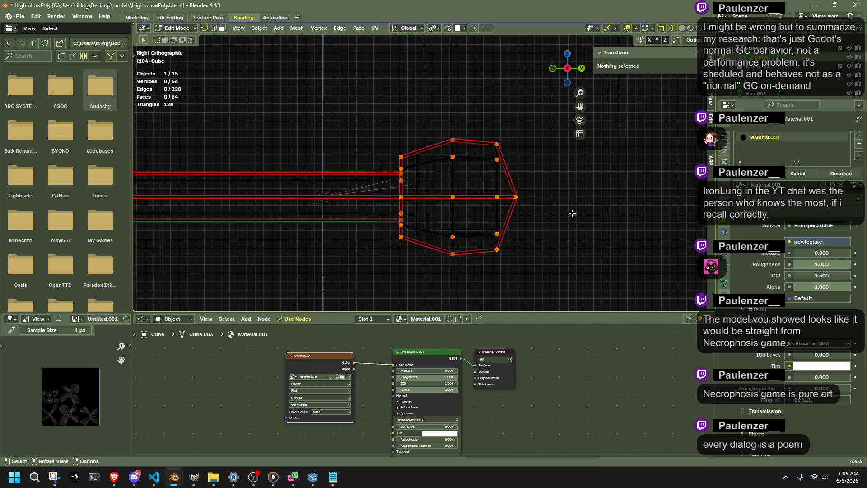
pyautogui.scroll(2, 573, 222)
pyautogui.scroll(-2, 575, 220)
pyautogui.press('Tab')
pyautogui.moveTo(573, 221)
pyautogui.mouseDown(button='middle')
pyautogui.moveTo(370, 175)
pyautogui.moveTo(386, 186)
pyautogui.mouseUp(button='middle')
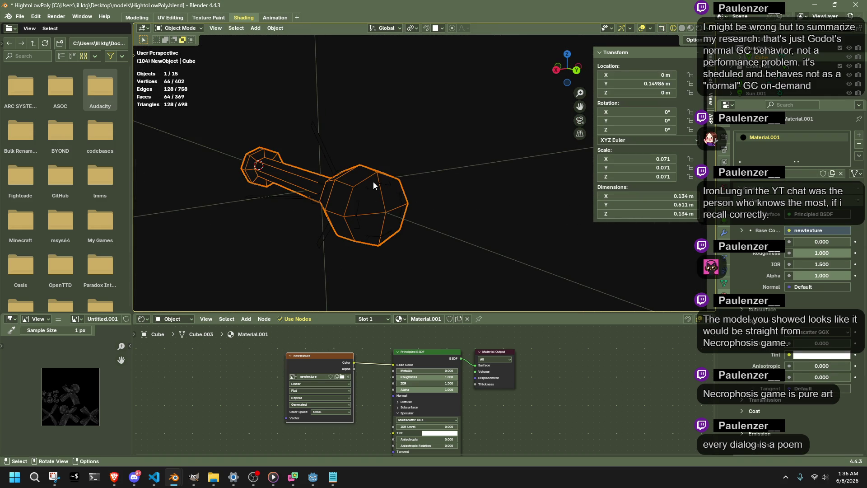
# Select the high-poly object then the Cube, target the newtexture image node, and bake into it.
pyautogui.click(377, 183)
pyautogui.keyDown('shift'); pyautogui.click(345, 171); pyautogui.keyUp('shift')
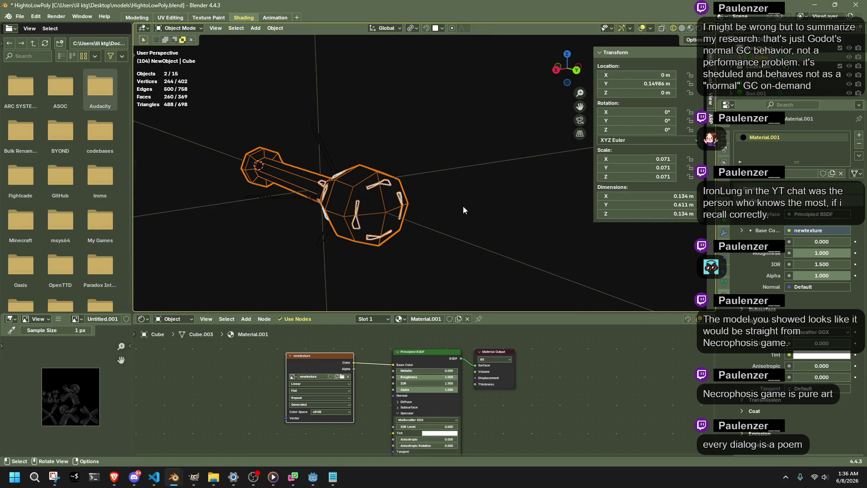
pyautogui.click(725, 150)
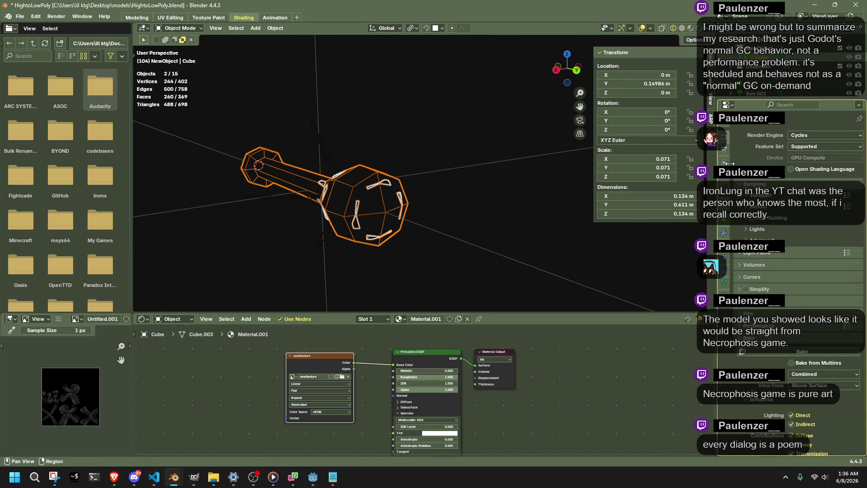
pyautogui.click(317, 363)
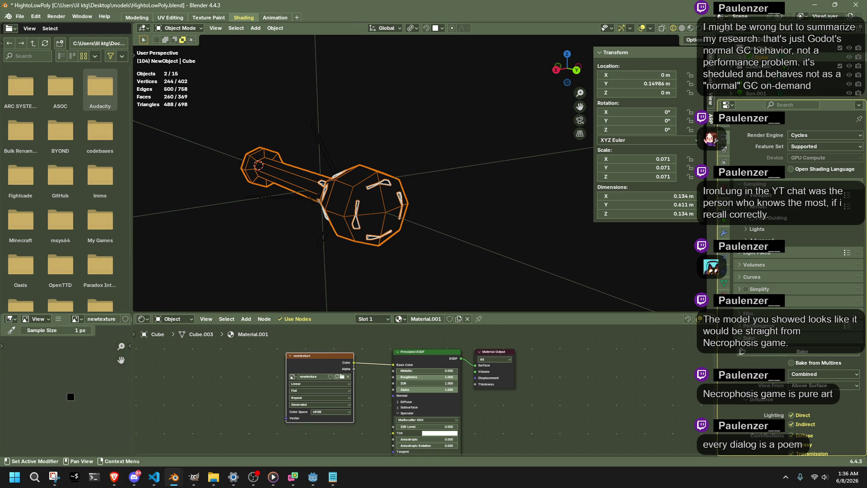
pyautogui.scroll(-8, 755, 383)
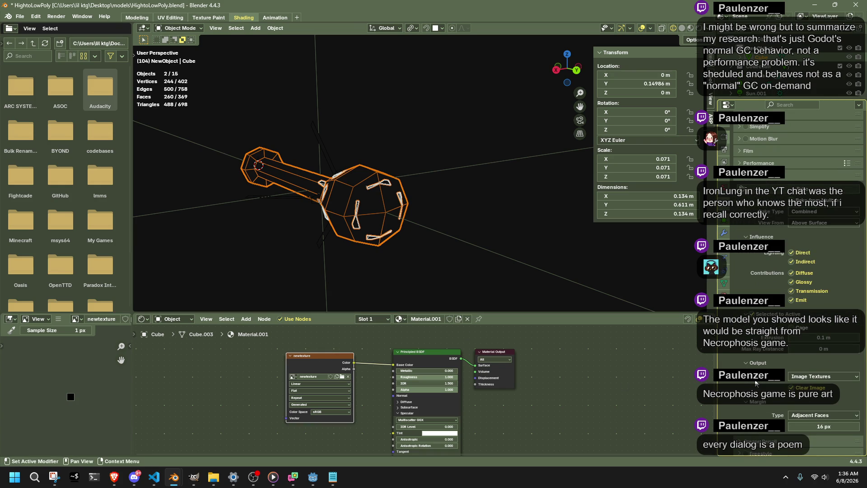
pyautogui.click(767, 195)
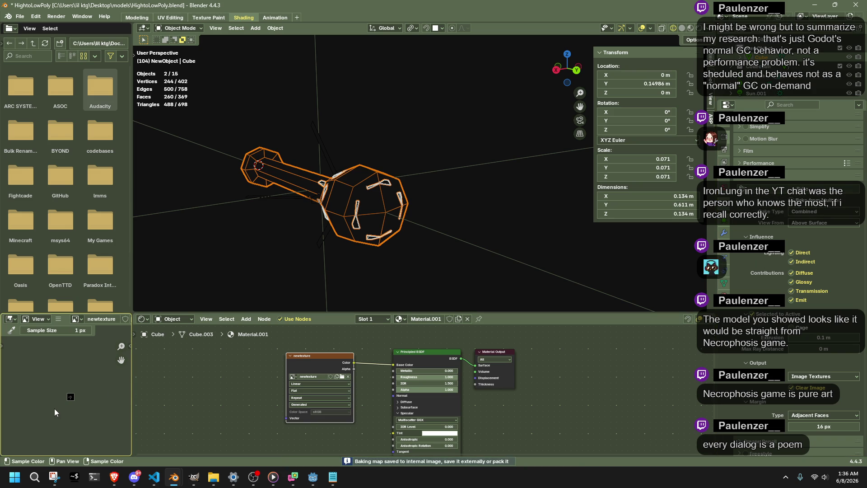
pyautogui.scroll(10, 54, 408)
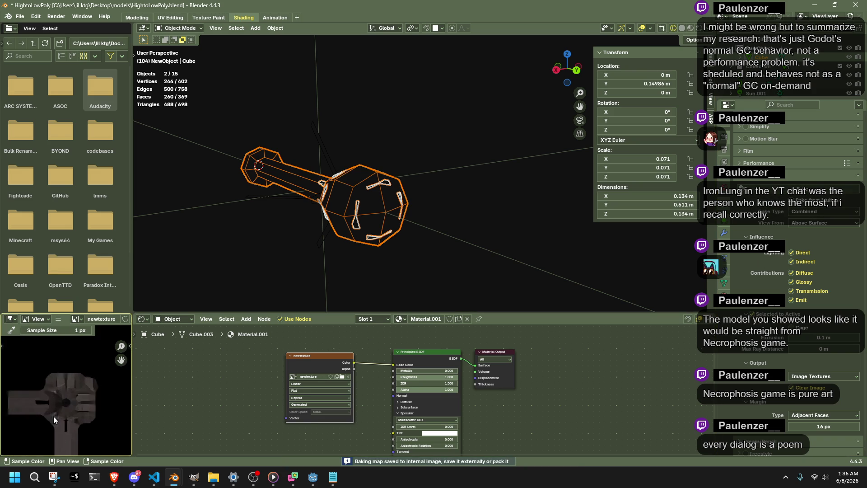
pyautogui.moveTo(53, 416); pyautogui.dragTo(72, 385, button='middle')
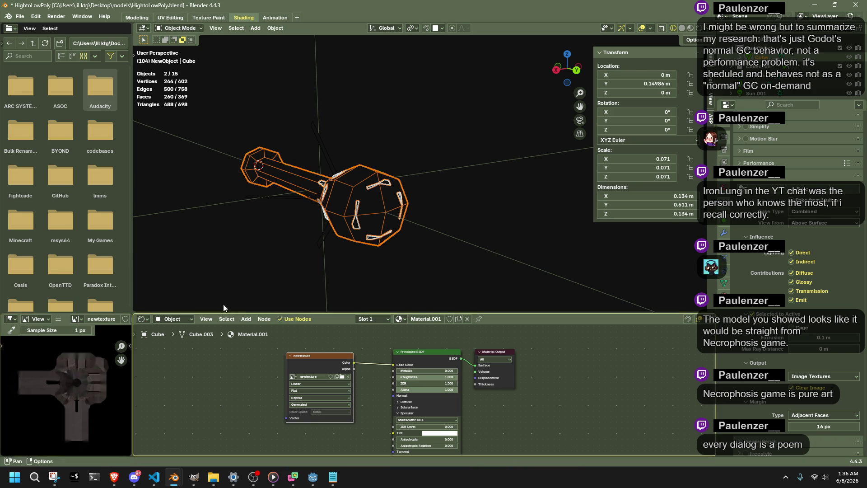
# Switch to Material Preview and briefly hide the Cube to look inside the rocket.
pyautogui.click(689, 28)
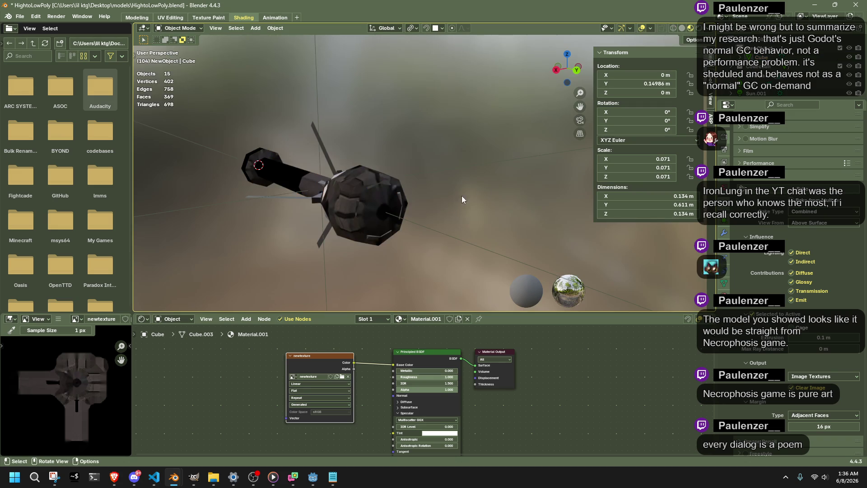
pyautogui.moveTo(461, 196)
pyautogui.mouseDown(button='middle')
pyautogui.moveTo(413, 221)
pyautogui.moveTo(373, 225)
pyautogui.mouseUp(button='middle')
pyautogui.click(316, 189)
pyautogui.moveTo(316, 189)
pyautogui.mouseDown(button='middle')
pyautogui.moveTo(379, 191)
pyautogui.moveTo(571, 231)
pyautogui.moveTo(562, 206)
pyautogui.moveTo(536, 200)
pyautogui.mouseUp(button='middle')
pyautogui.click(535, 200)
pyautogui.click(485, 167)
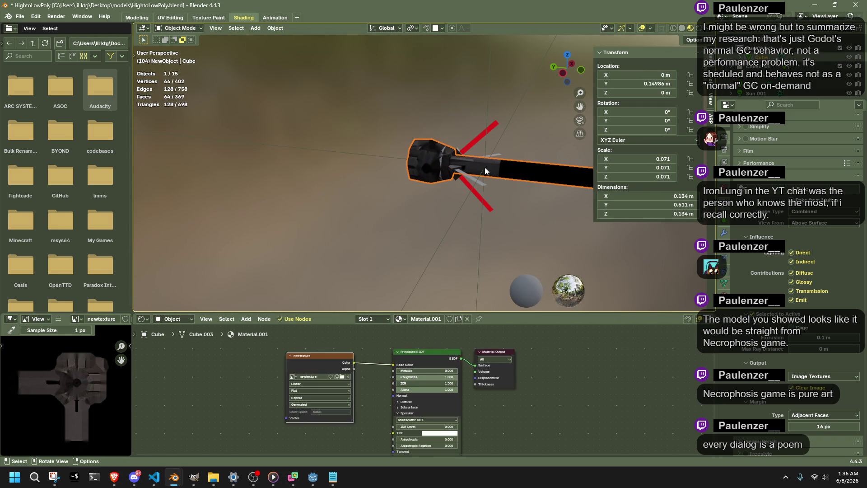
pyautogui.press('h')
pyautogui.hotkey('ctrl', 'z')
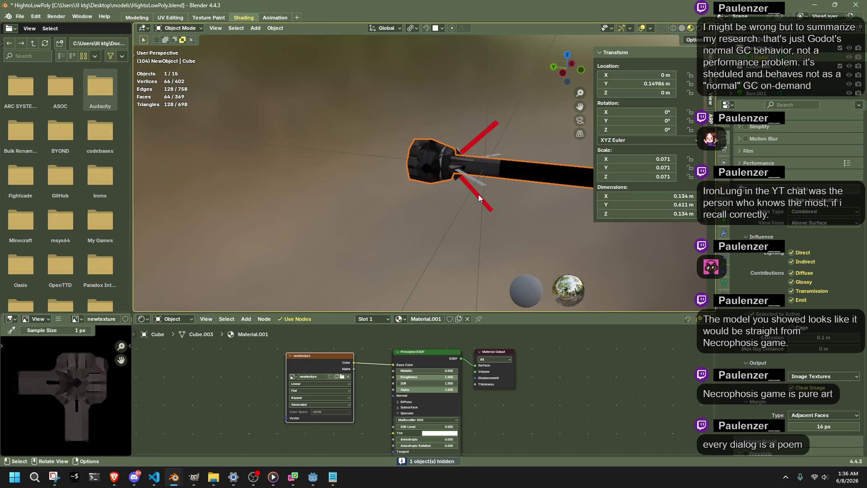
# Zoom in on the Cube's head, select the fins and Cube, then hide and unhide the Cube.
pyautogui.moveTo(478, 194)
pyautogui.mouseDown(button='middle')
pyautogui.moveTo(559, 209)
pyautogui.moveTo(515, 181)
pyautogui.moveTo(492, 138)
pyautogui.moveTo(522, 226)
pyautogui.moveTo(658, 242)
pyautogui.moveTo(452, 221)
pyautogui.moveTo(516, 177)
pyautogui.moveTo(515, 185)
pyautogui.moveTo(538, 175)
pyautogui.mouseUp(button='middle')
pyautogui.scroll(5, 453, 221)
pyautogui.scroll(2, 506, 191)
pyautogui.press('Tab')
pyautogui.press('Tab')
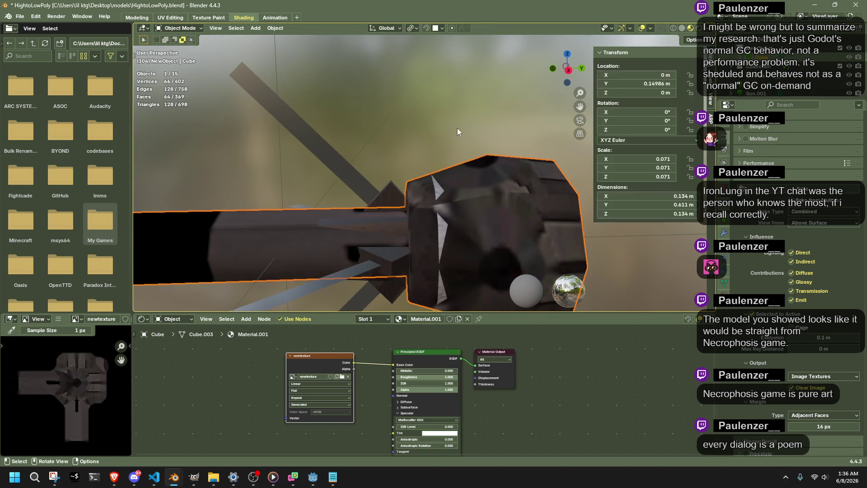
pyautogui.click(337, 163)
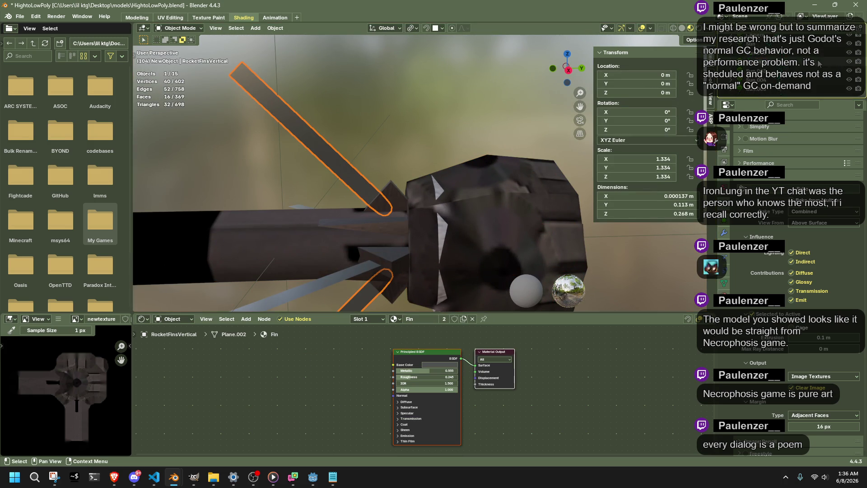
pyautogui.click(549, 169)
pyautogui.press('h')
pyautogui.hotkey('alt', 'h')
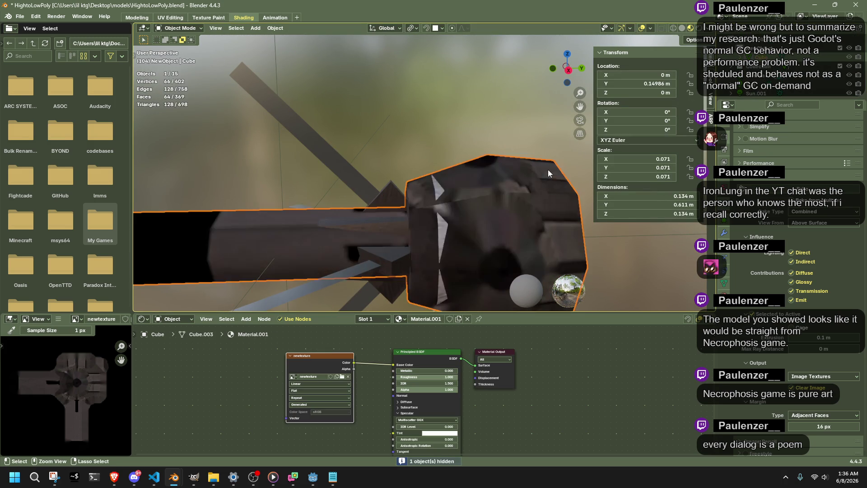
# Switch to a side view in Solid shading and frame the Cube's far end for editing.
pyautogui.click(568, 70)
pyautogui.press('Tab')
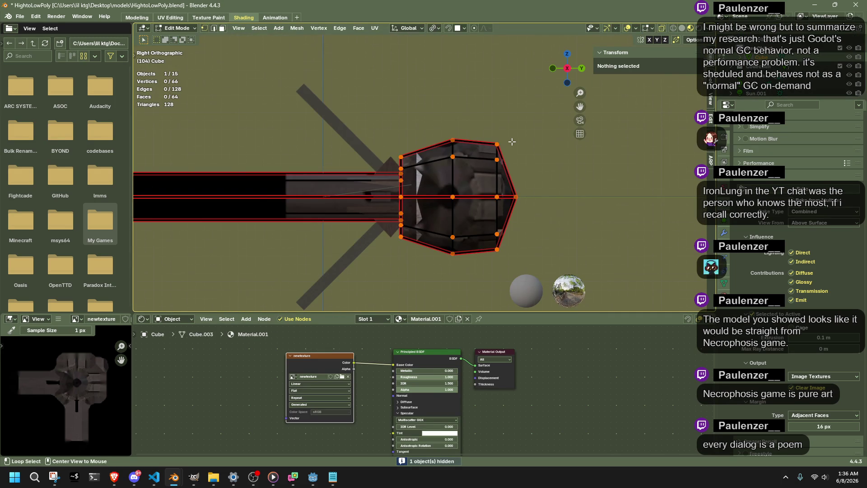
pyautogui.click(682, 28)
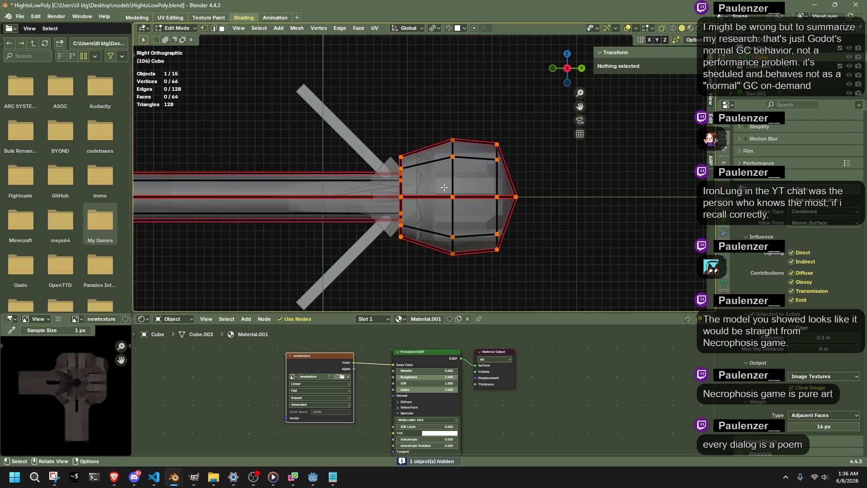
pyautogui.scroll(3, 444, 187)
pyautogui.scroll(-4, 444, 187)
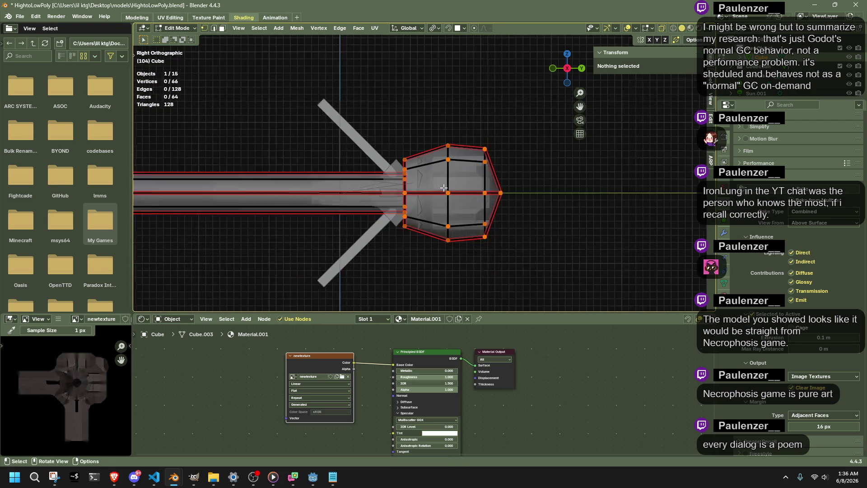
pyautogui.scroll(-1, 444, 187)
pyautogui.keyDown('shift'); pyautogui.moveTo(276, 224); pyautogui.dragTo(357, 221, button='middle'); pyautogui.keyUp('shift')
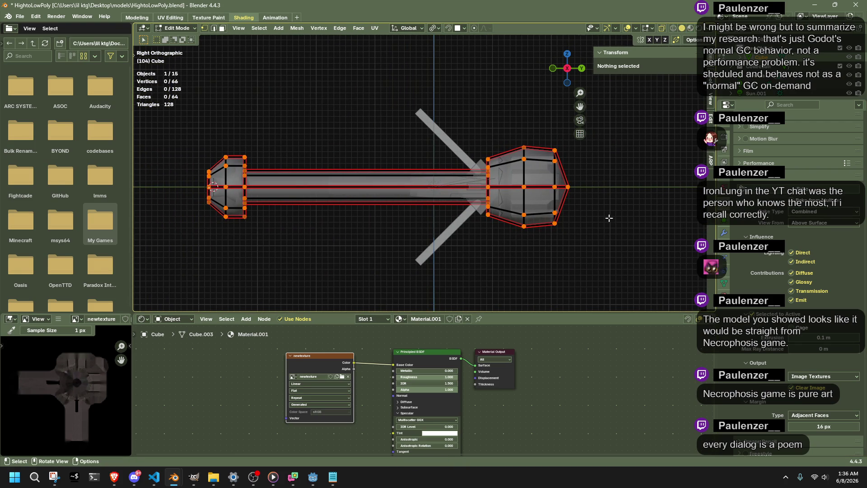
pyautogui.press('a')
pyautogui.scroll(2, 608, 218)
pyautogui.press('Tab')
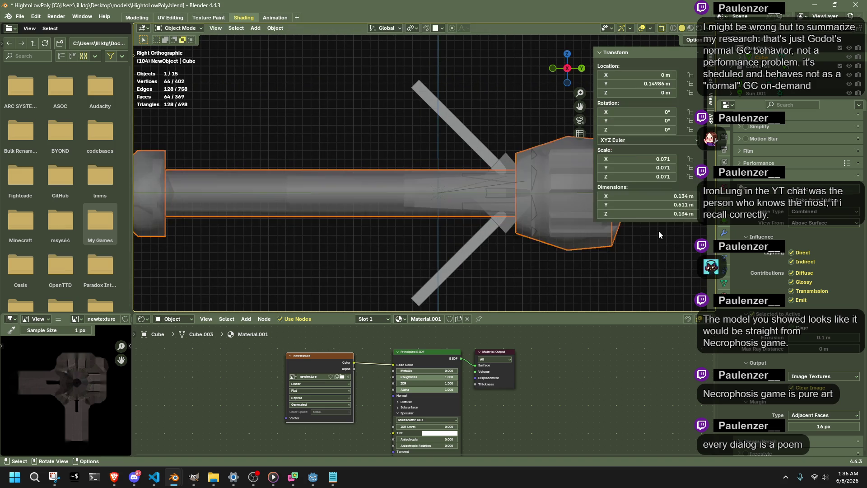
pyautogui.press('Tab')
pyautogui.press('Tab')
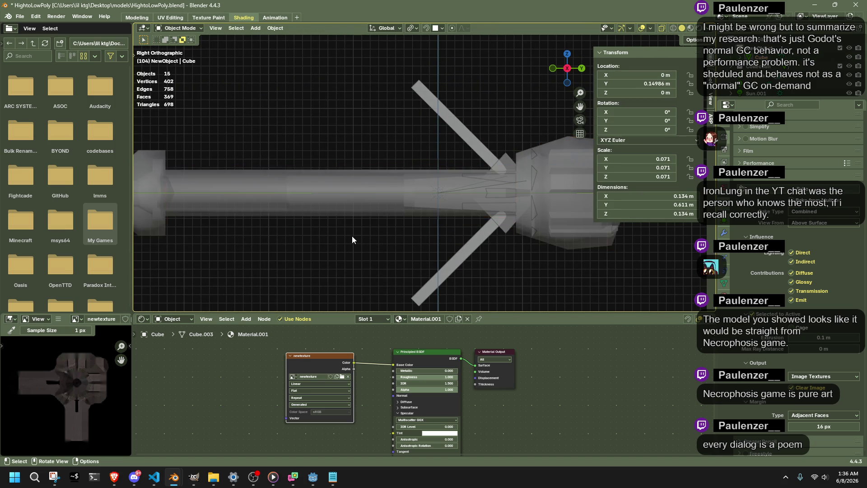
pyautogui.press('Tab')
pyautogui.moveTo(287, 224)
pyautogui.mouseDown(button='middle')
pyautogui.moveTo(453, 226)
pyautogui.moveTo(269, 215)
pyautogui.moveTo(493, 244)
pyautogui.moveTo(569, 242)
pyautogui.mouseUp(button='middle')
# Scale the two end edge loops down to 0.518 and 0.380.
pyautogui.keyDown('alt'); pyautogui.click(269, 214); pyautogui.keyUp('alt')
pyautogui.press('s')
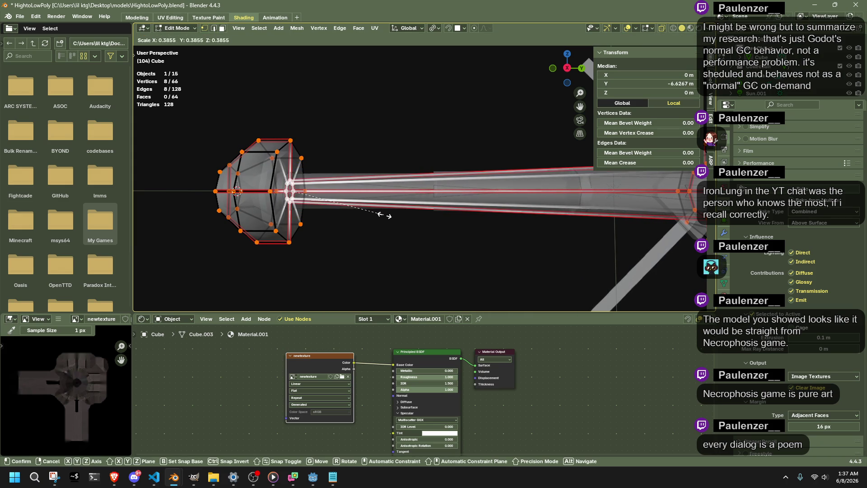
pyautogui.click(414, 224)
pyautogui.moveTo(414, 225)
pyautogui.mouseDown(button='middle')
pyautogui.moveTo(452, 269)
pyautogui.moveTo(573, 257)
pyautogui.moveTo(559, 266)
pyautogui.moveTo(510, 264)
pyautogui.moveTo(528, 255)
pyautogui.moveTo(566, 274)
pyautogui.moveTo(488, 226)
pyautogui.mouseUp(button='middle')
pyautogui.keyDown('alt'); pyautogui.click(485, 279); pyautogui.keyUp('alt')
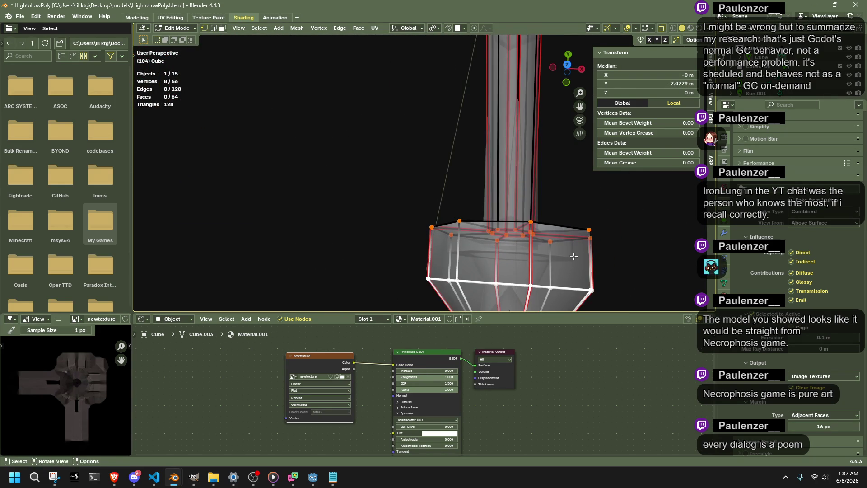
pyautogui.press('s')
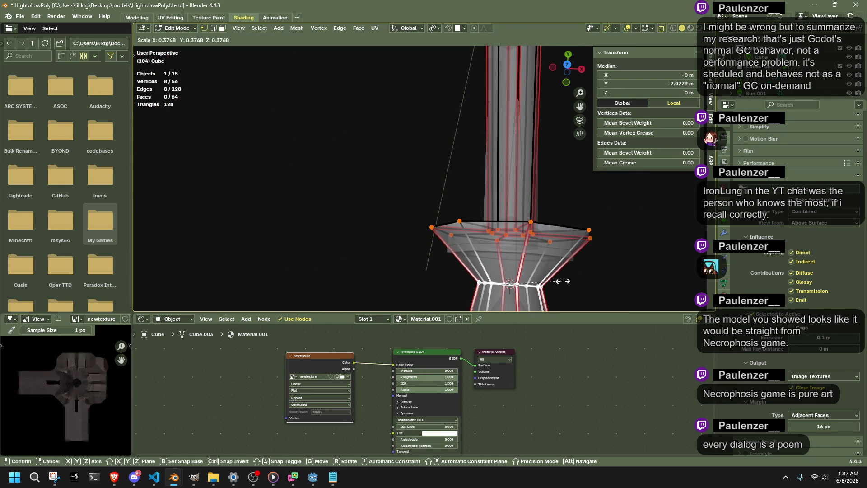
pyautogui.click(563, 282)
# Slide the bottom-most loop along Y and return to Object Mode.
pyautogui.keyDown('shift'); pyautogui.scroll(-5, 582, 276); pyautogui.keyUp('shift')
pyautogui.keyDown('alt'); pyautogui.click(492, 267); pyautogui.keyUp('alt')
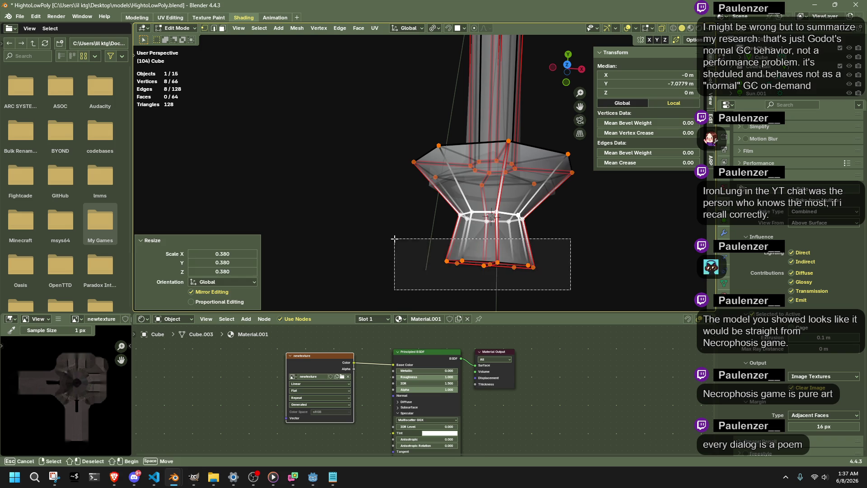
pyautogui.press('g')
pyautogui.press('y')
pyautogui.click(492, 270)
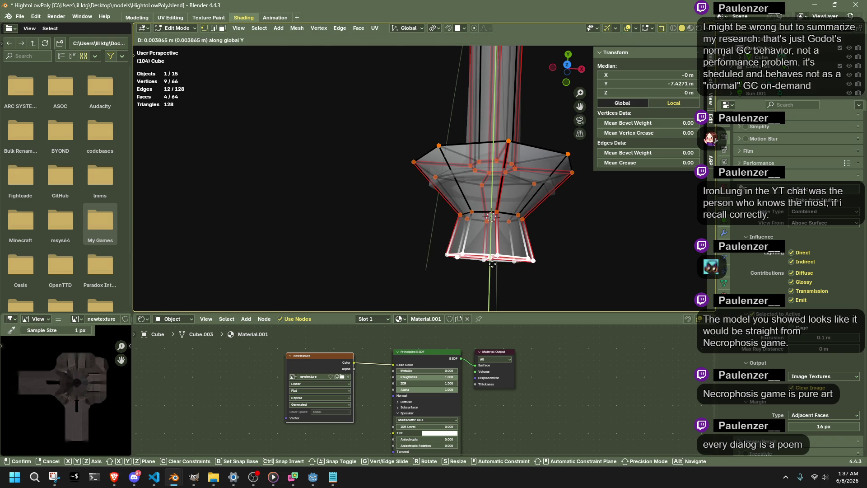
pyautogui.press('Tab')
pyautogui.moveTo(586, 257)
pyautogui.mouseDown(button='middle')
pyautogui.moveTo(454, 202)
pyautogui.moveTo(511, 210)
pyautogui.moveTo(589, 193)
pyautogui.mouseUp(button='middle')
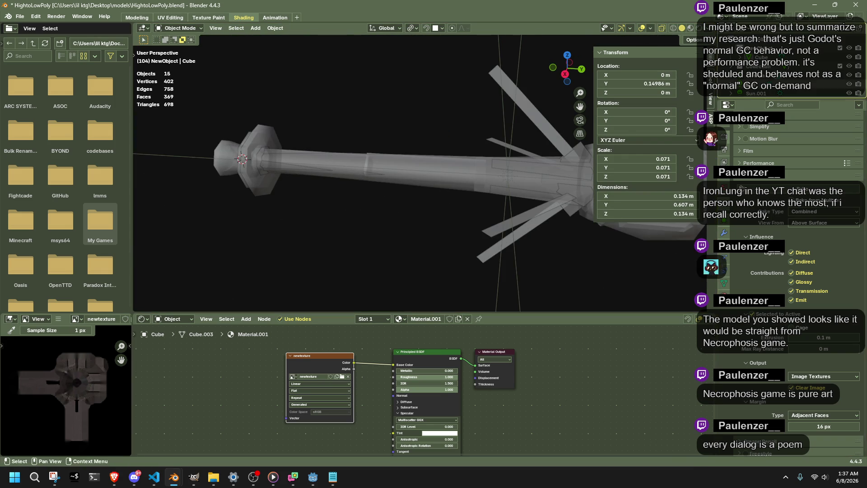
# Join RocketBody and the other rocket parts into one object with Ctrl+J.
pyautogui.moveTo(475, 207); pyautogui.dragTo(554, 233, button='middle')
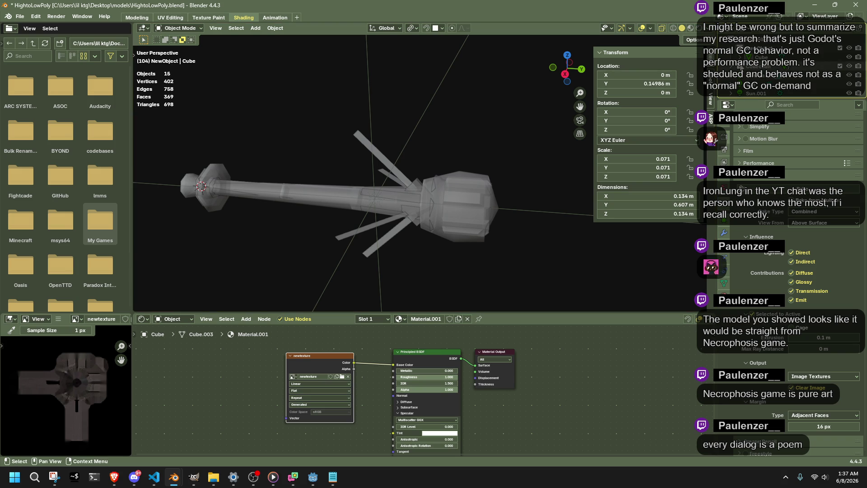
pyautogui.click(769, 78)
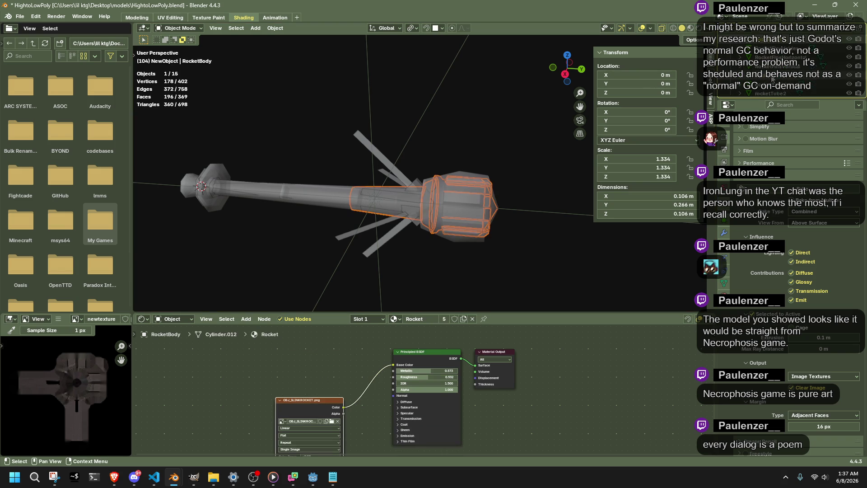
pyautogui.keyDown('shift'); pyautogui.click(773, 80); pyautogui.keyUp('shift')
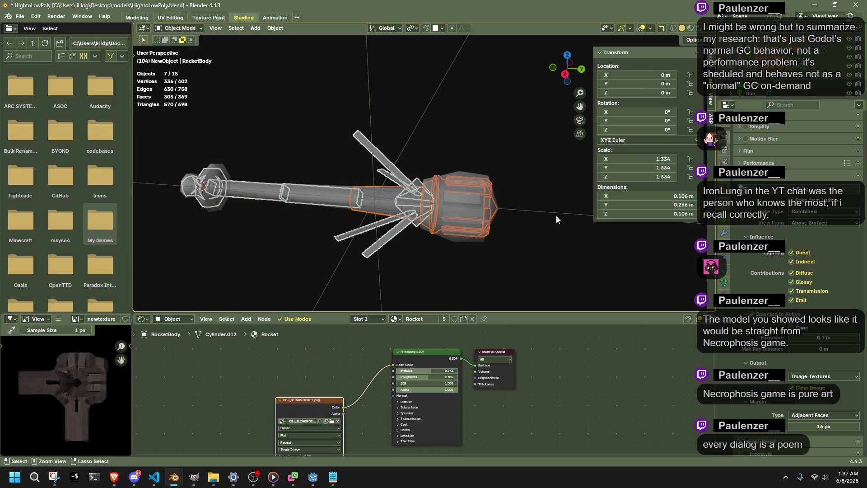
pyautogui.hotkey('ctrl', 'j')
pyautogui.moveTo(556, 216)
pyautogui.mouseDown(button='middle')
pyautogui.moveTo(493, 219)
pyautogui.moveTo(452, 199)
pyautogui.mouseUp(button='middle')
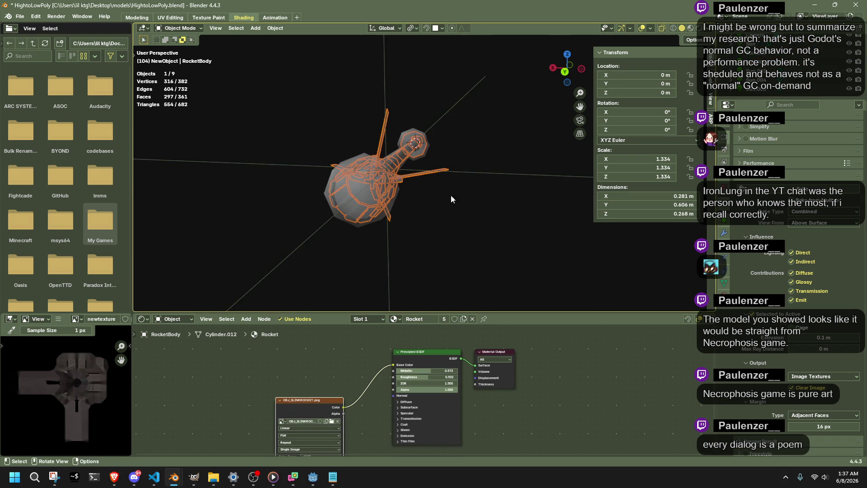
# In Material Preview, select RocketBody then the Cube and bake newtexture onto the Cube.
pyautogui.click(691, 28)
pyautogui.moveTo(554, 111)
pyautogui.mouseDown(button='middle')
pyautogui.moveTo(505, 170)
pyautogui.moveTo(556, 179)
pyautogui.moveTo(536, 237)
pyautogui.mouseUp(button='middle')
pyautogui.click(536, 237)
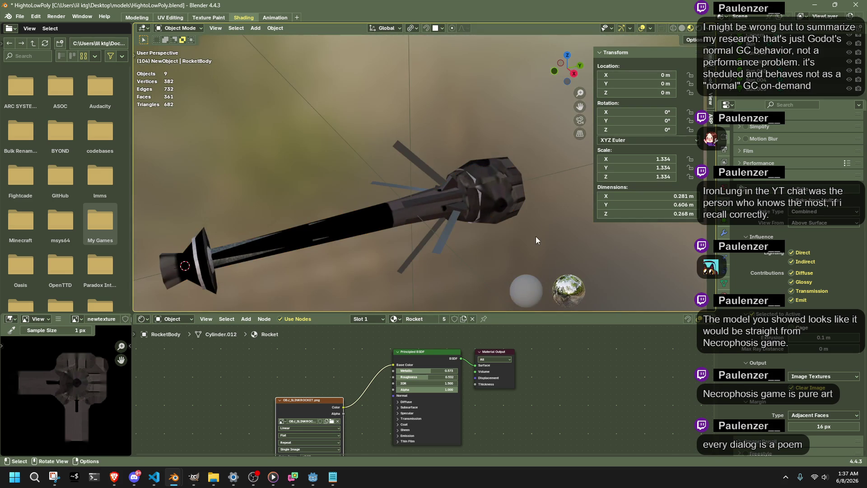
pyautogui.scroll(3, 763, 67)
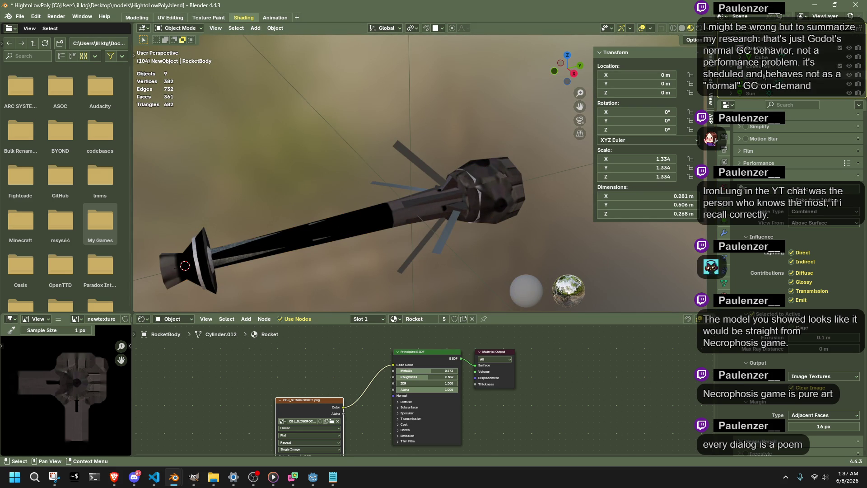
pyautogui.click(763, 74)
pyautogui.keyDown('ctrl'); pyautogui.click(762, 57); pyautogui.keyUp('ctrl')
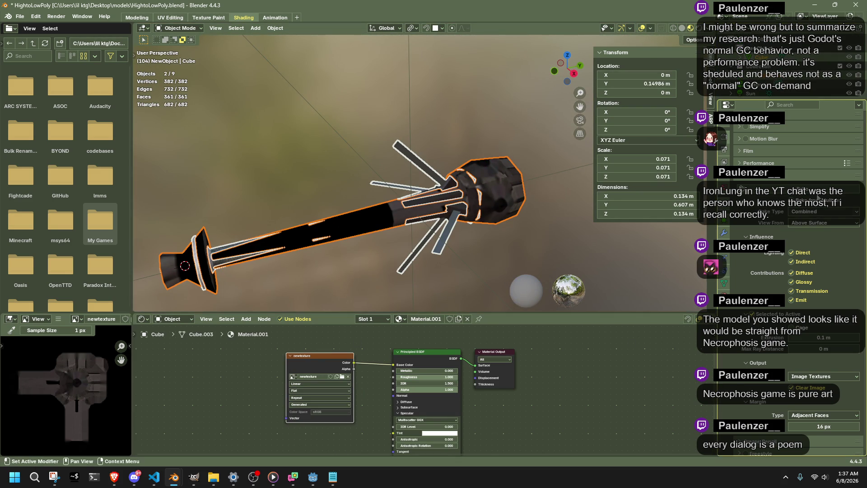
pyautogui.click(816, 195)
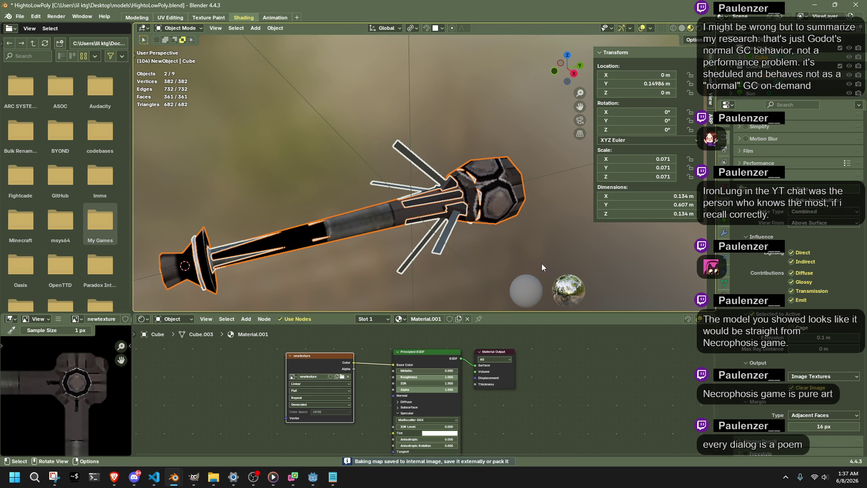
pyautogui.moveTo(541, 264); pyautogui.dragTo(453, 245, button='middle')
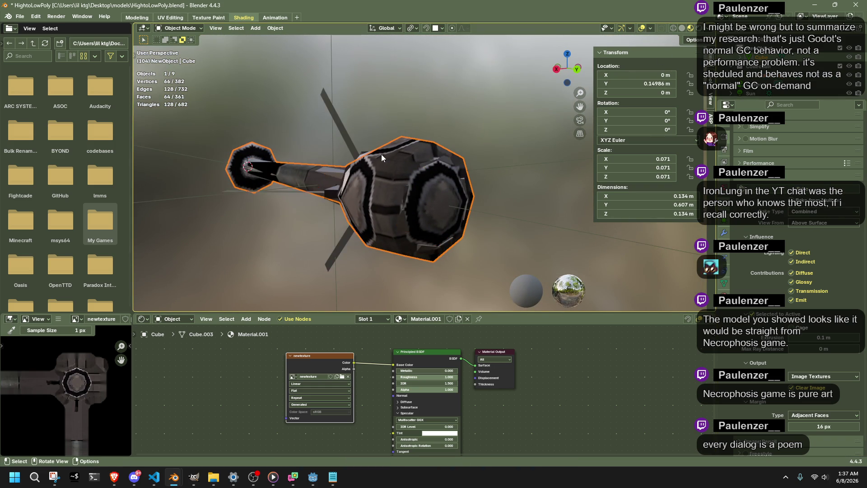
# Briefly hide and unhide the object, then enter Edit Mode on the Cube.
pyautogui.press('h')
pyautogui.moveTo(394, 160); pyautogui.dragTo(453, 191, button='middle')
pyautogui.hotkey('alt', 'h')
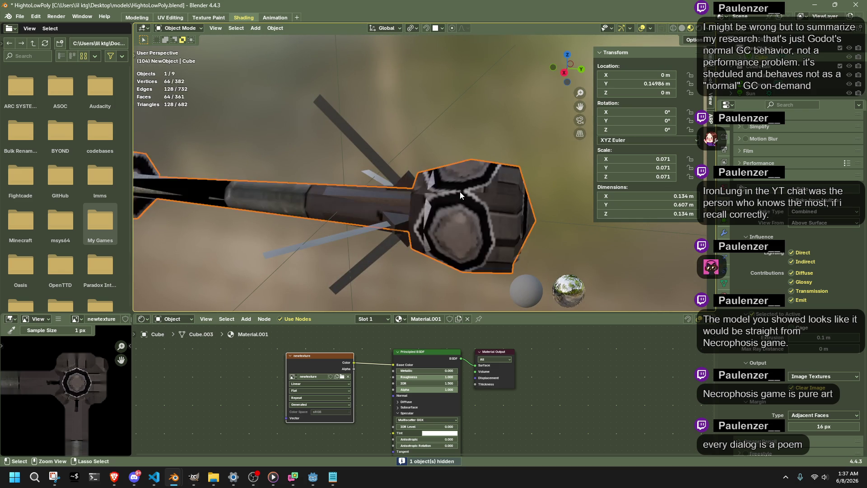
pyautogui.press('Tab')
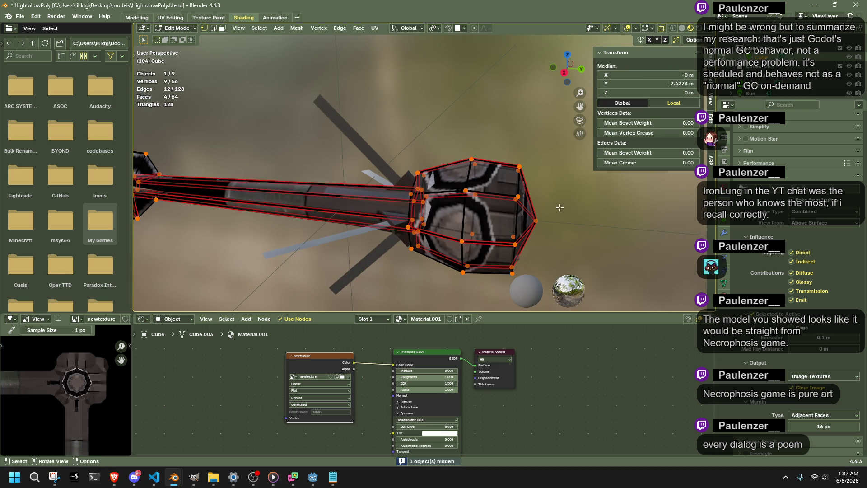
pyautogui.press('Tab')
pyautogui.moveTo(553, 210)
pyautogui.mouseDown(button='middle')
pyautogui.moveTo(495, 226)
pyautogui.moveTo(501, 217)
pyautogui.moveTo(536, 216)
pyautogui.mouseUp(button='middle')
pyautogui.press('Tab')
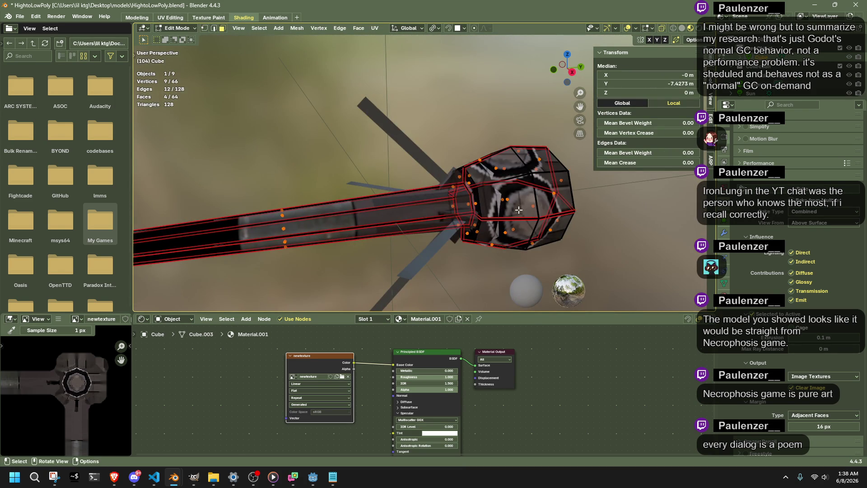
# Select all faces and unwrap with Minimum Stretch (10 iterations), then return to Object Mode.
pyautogui.press('a')
pyautogui.rightClick(517, 209)
pyautogui.moveTo(500, 315)
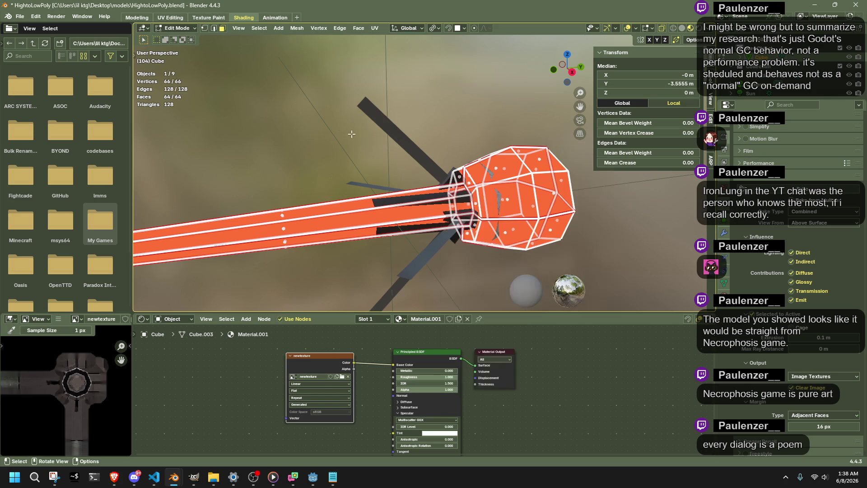
pyautogui.rightClick(506, 197)
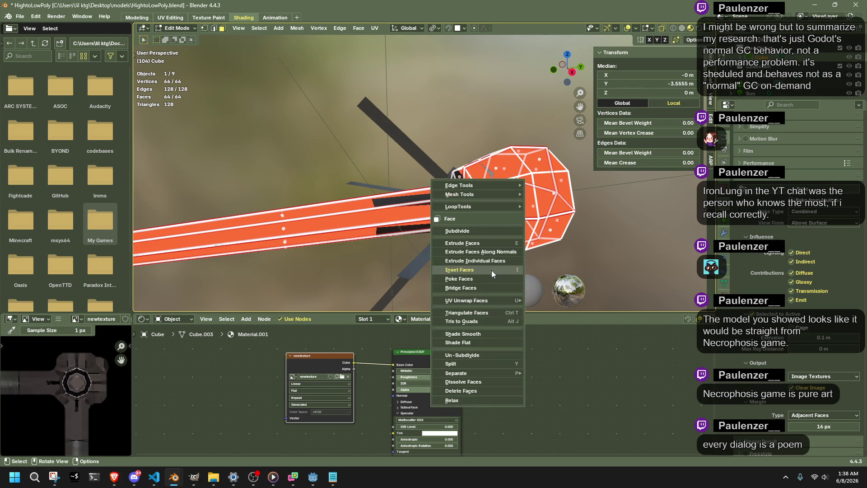
pyautogui.rightClick(502, 223)
pyautogui.moveTo(493, 321)
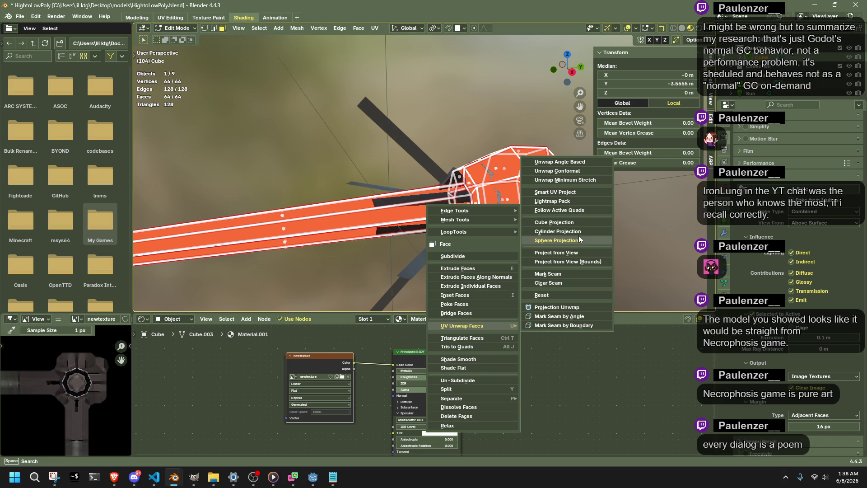
pyautogui.click(568, 180)
pyautogui.scroll(-5, 574, 192)
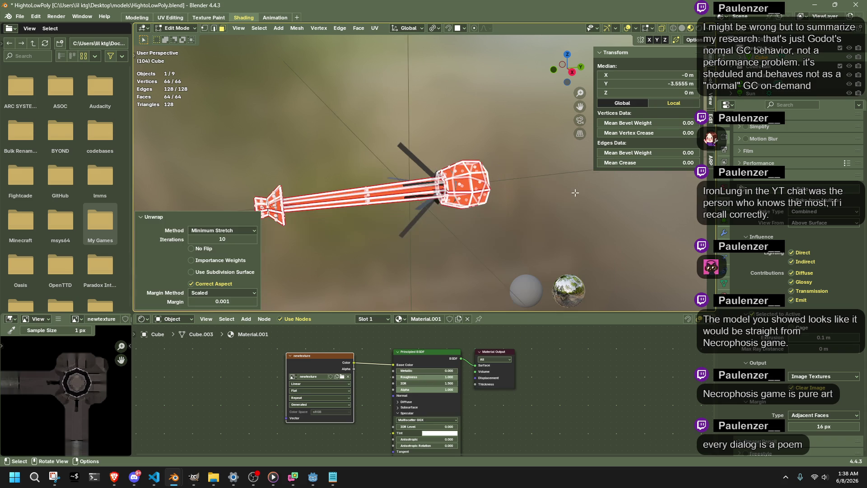
pyautogui.click(509, 248)
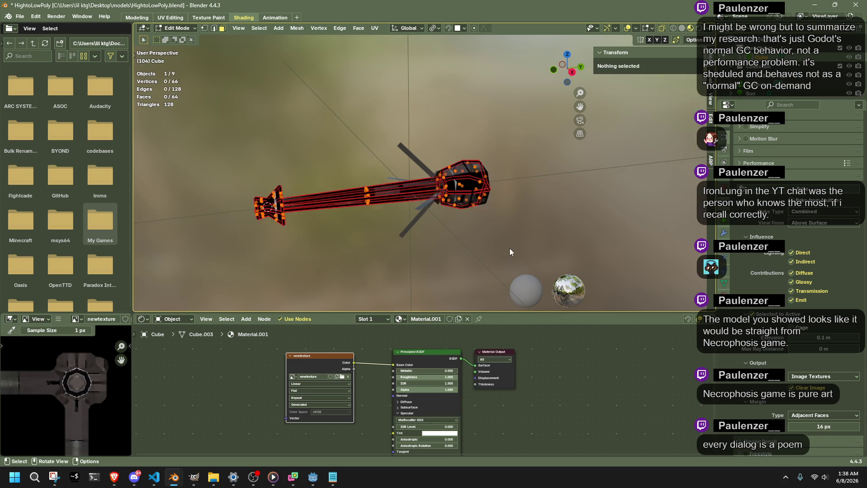
pyautogui.press('Tab')
pyautogui.click(510, 248)
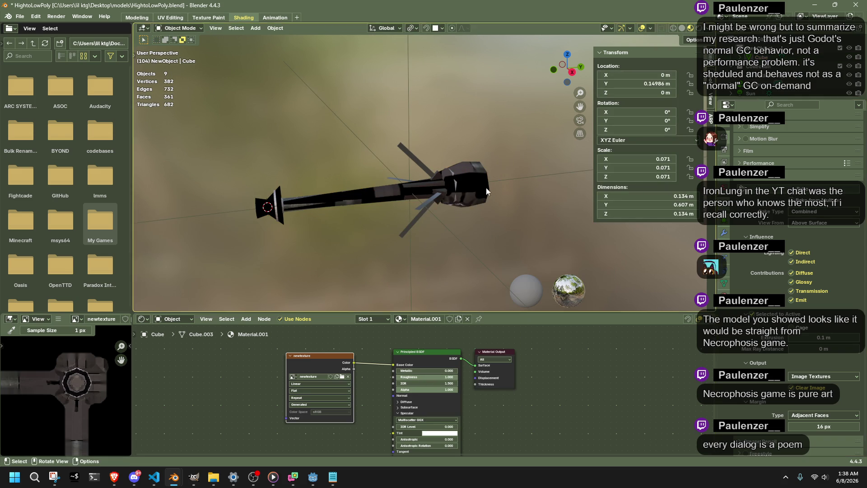
# Select RocketBody then the Cube and bake the texture onto the unwrapped Cube.
pyautogui.click(343, 198)
pyautogui.keyDown('shift'); pyautogui.click(352, 198); pyautogui.keyUp('shift')
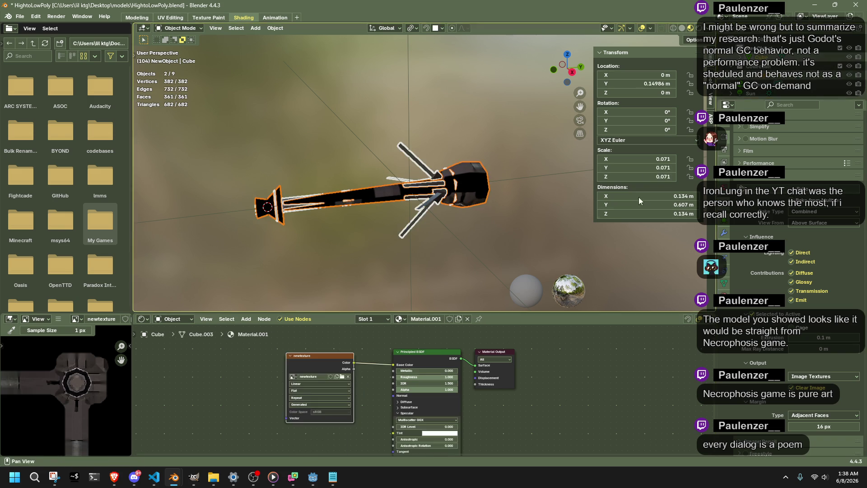
pyautogui.click(797, 189)
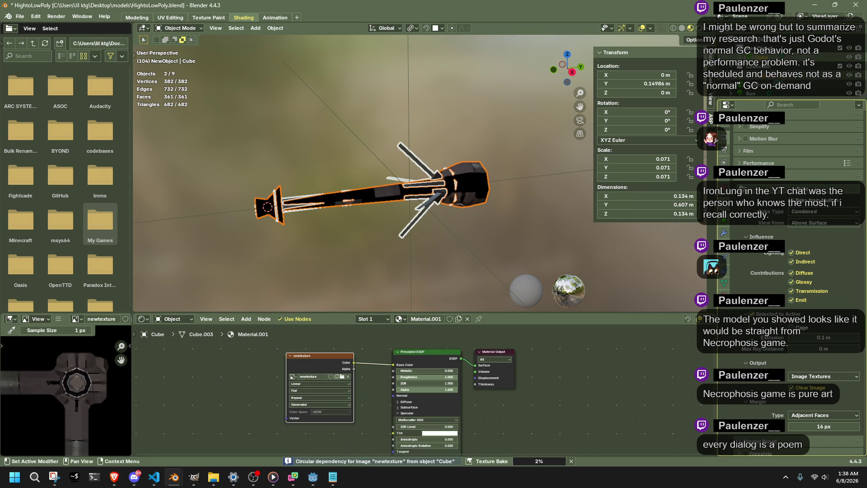
pyautogui.scroll(-3, 53, 389)
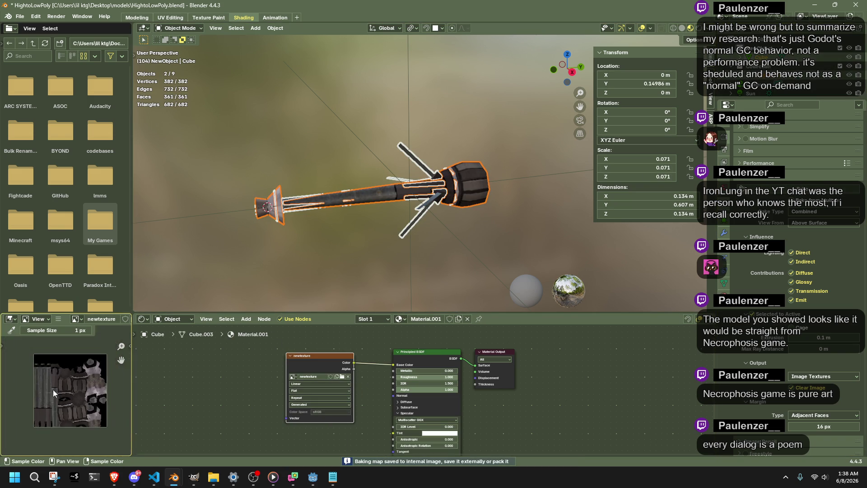
pyautogui.scroll(3, 90, 375)
# Deselect everything, then select the fins and hide them.
pyautogui.click(436, 264)
pyautogui.scroll(3, 444, 245)
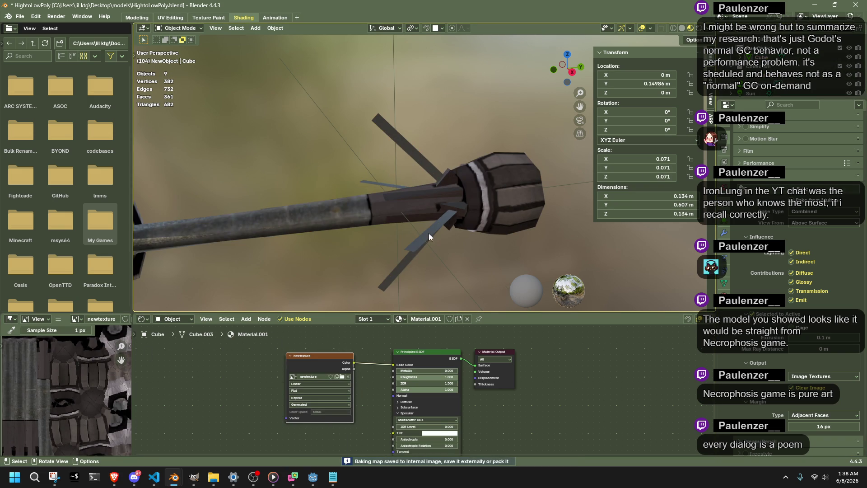
pyautogui.click(429, 233)
pyautogui.press('h')
pyautogui.moveTo(432, 231)
pyautogui.mouseDown(button='middle')
pyautogui.moveTo(484, 229)
pyautogui.moveTo(428, 219)
pyautogui.moveTo(548, 222)
pyautogui.moveTo(590, 212)
pyautogui.moveTo(572, 213)
pyautogui.mouseUp(button='middle')
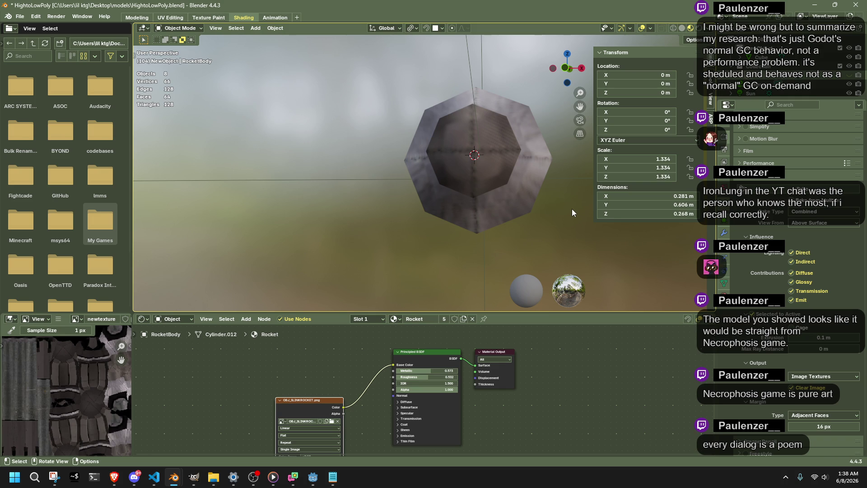
# Select the Cube, enter Edit Mode and snap to the back orthographic view.
pyautogui.moveTo(571, 212)
pyautogui.mouseDown(button='middle')
pyautogui.moveTo(391, 243)
pyautogui.moveTo(448, 273)
pyautogui.moveTo(543, 264)
pyautogui.moveTo(436, 209)
pyautogui.mouseUp(button='middle')
pyautogui.click(379, 182)
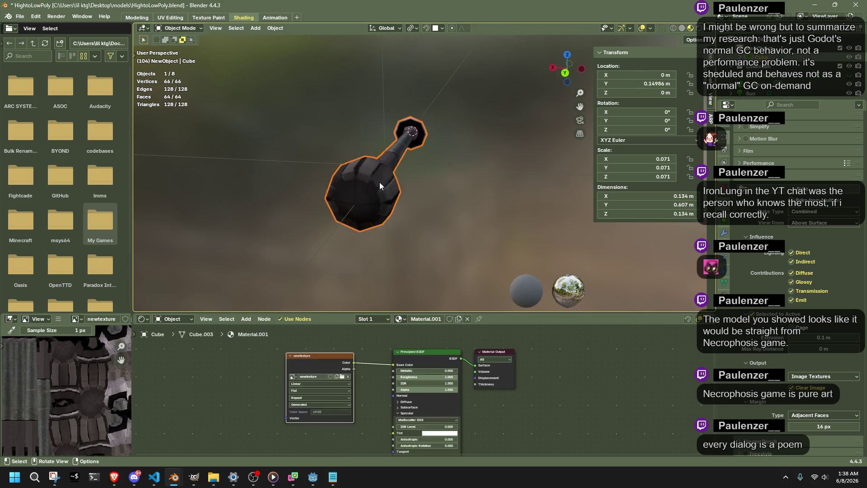
pyautogui.press('Tab')
pyautogui.moveTo(407, 163); pyautogui.dragTo(424, 212, button='middle')
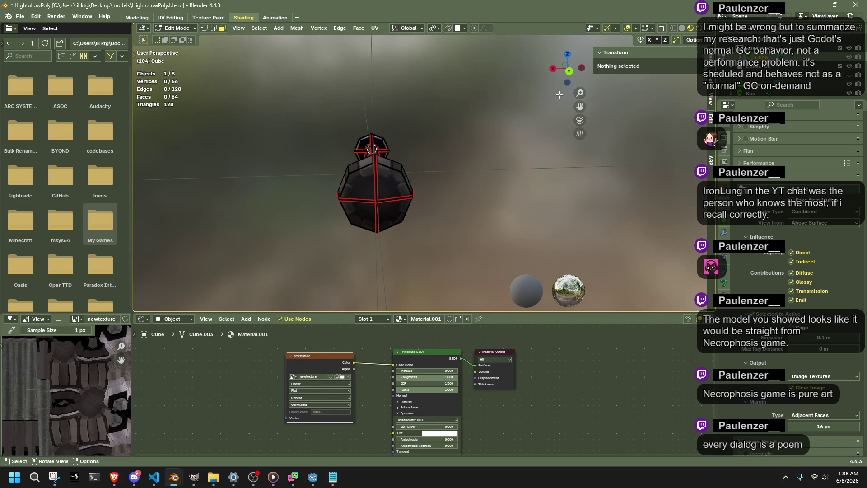
pyautogui.press('ctrl+KP_1')
# Box-select the unwanted half and delete its faces, leaving 26 vertices and 16 faces.
pyautogui.press('b')
pyautogui.moveTo(321, 126); pyautogui.dragTo(376, 243)
pyautogui.press('b')
pyautogui.moveTo(495, 278)
pyautogui.mouseDown()
pyautogui.moveTo(319, 162)
pyautogui.moveTo(296, 185)
pyautogui.moveTo(292, 145)
pyautogui.mouseUp()
pyautogui.moveTo(325, 190)
pyautogui.mouseDown(button='middle')
pyautogui.moveTo(342, 224)
pyautogui.moveTo(339, 183)
pyautogui.moveTo(384, 200)
pyautogui.moveTo(610, 234)
pyautogui.moveTo(501, 253)
pyautogui.moveTo(403, 253)
pyautogui.moveTo(453, 234)
pyautogui.mouseUp(button='middle')
pyautogui.press('x')
pyautogui.click(602, 251)
pyautogui.press('Tab')
pyautogui.moveTo(424, 194)
pyautogui.mouseDown(button='middle')
pyautogui.moveTo(488, 168)
pyautogui.moveTo(481, 165)
pyautogui.mouseUp(button='middle')
pyautogui.click(728, 227)
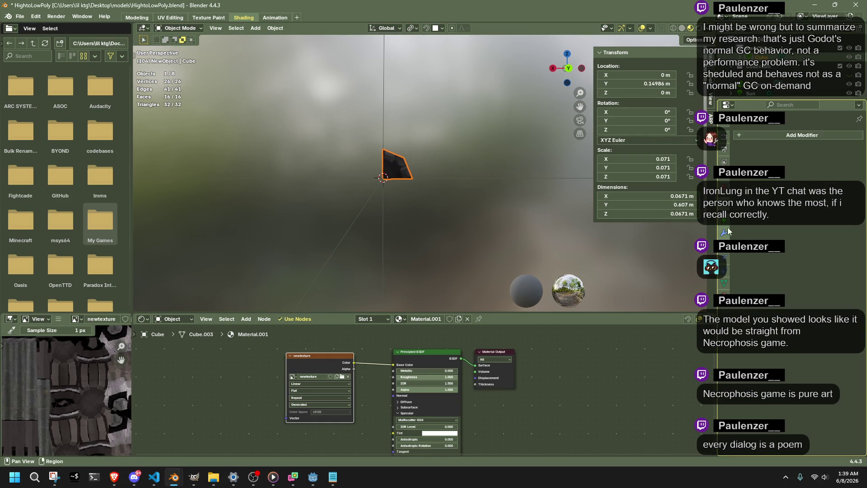
# Add a Mirror modifier to the Cube, adjust its mirror axes, and orbit to check the result.
pyautogui.click(756, 135)
pyautogui.write('mirro')
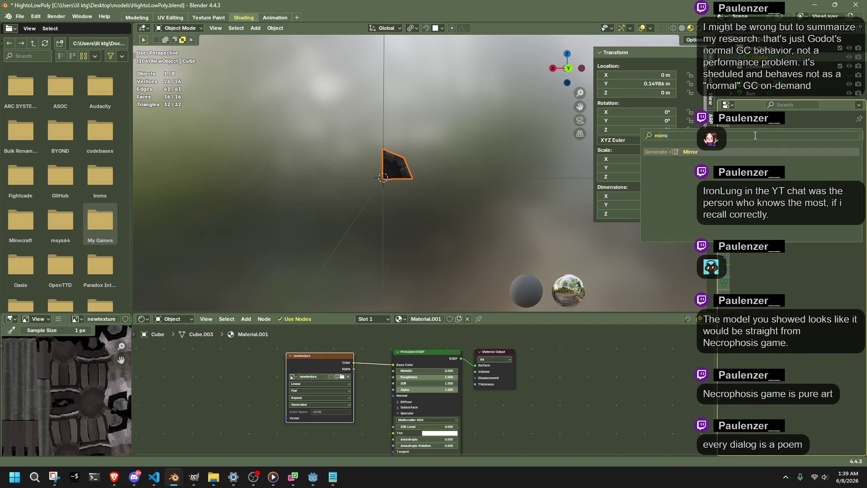
pyautogui.press('Return')
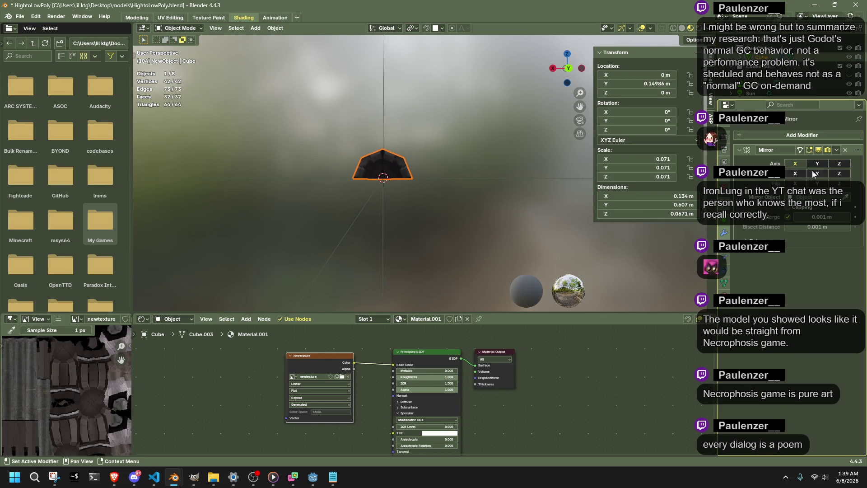
pyautogui.click(817, 165)
pyautogui.click(830, 164)
pyautogui.click(812, 165)
pyautogui.moveTo(542, 217)
pyautogui.mouseDown(button='middle')
pyautogui.moveTo(448, 221)
pyautogui.moveTo(517, 229)
pyautogui.mouseUp(button='middle')
pyautogui.click(476, 250)
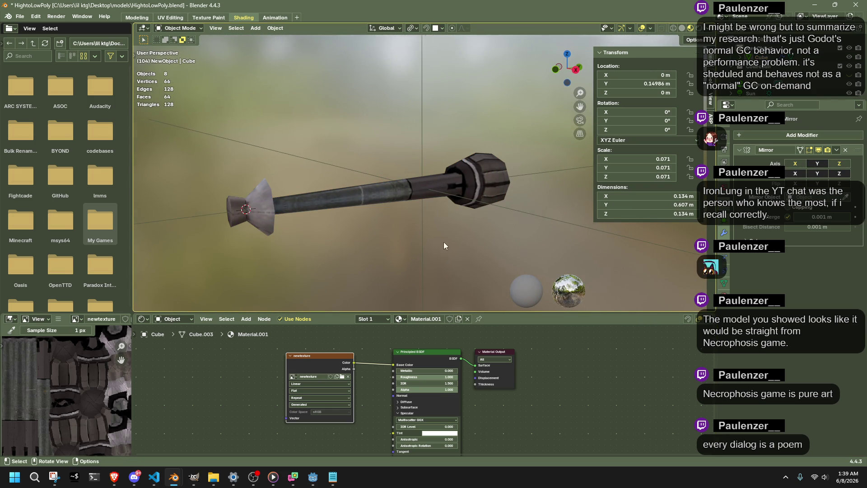
pyautogui.moveTo(443, 242)
pyautogui.mouseDown(button='middle')
pyautogui.moveTo(629, 234)
pyautogui.moveTo(145, 239)
pyautogui.moveTo(254, 245)
pyautogui.mouseUp(button='middle')
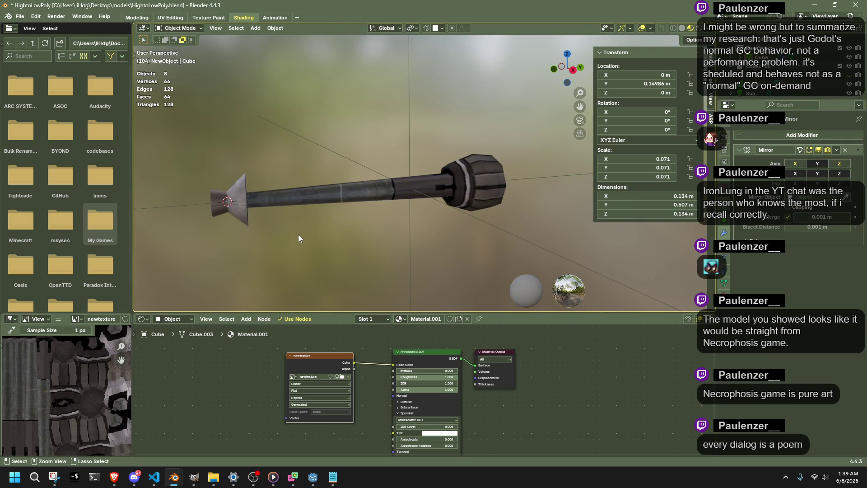
# Save the file and briefly inspect the rod's mesh in Edit Mode.
pyautogui.hotkey('ctrl', 's')
pyautogui.click(483, 185)
pyautogui.press('Tab')
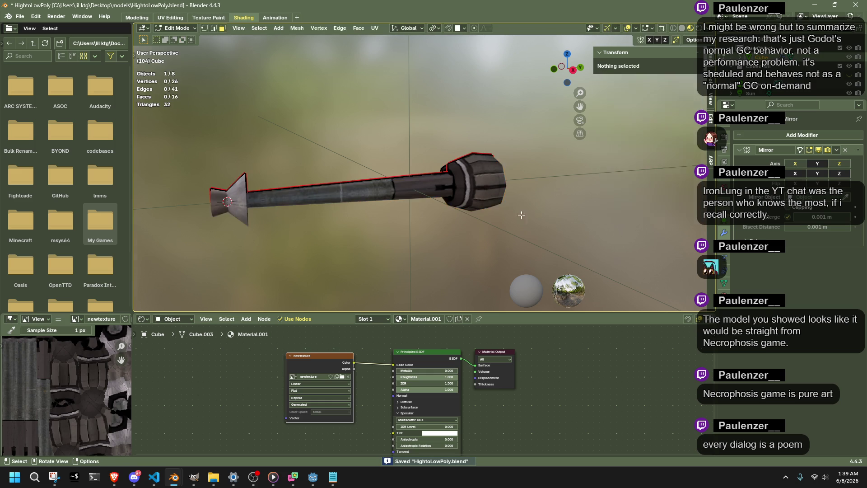
pyautogui.moveTo(482, 186)
pyautogui.mouseDown(button='middle')
pyautogui.moveTo(434, 231)
pyautogui.moveTo(394, 221)
pyautogui.mouseUp(button='middle')
pyautogui.press('Tab')
pyautogui.press('Tab')
pyautogui.press('Tab')
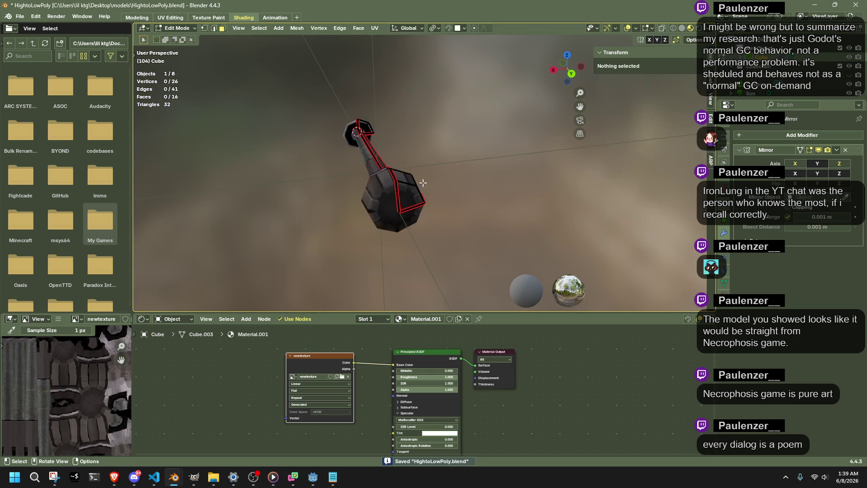
# Reveal the hidden fins and check the rod's mesh again, ending in Object Mode.
pyautogui.click(849, 75)
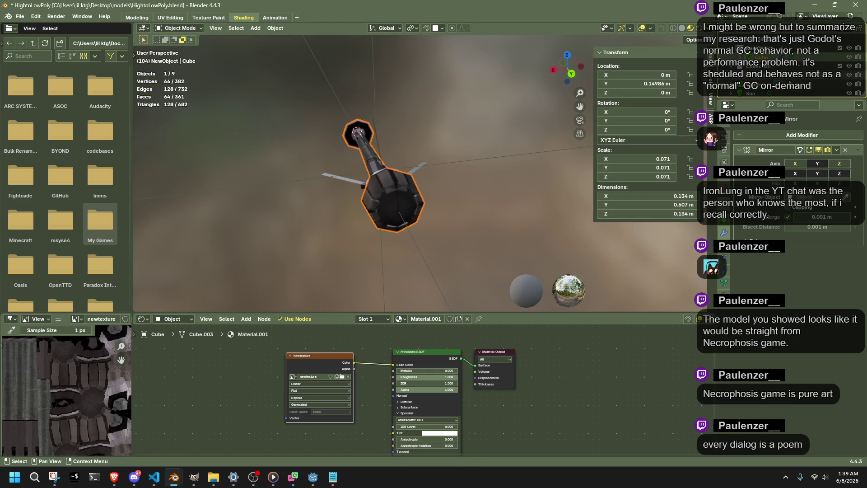
pyautogui.scroll(8, 396, 278)
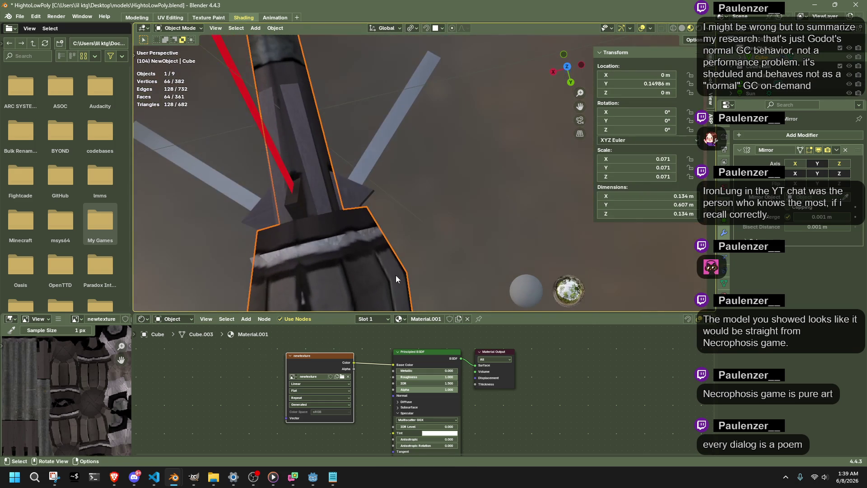
pyautogui.press('Tab')
pyautogui.moveTo(418, 180)
pyautogui.mouseDown(button='middle')
pyautogui.moveTo(205, 88)
pyautogui.moveTo(406, 244)
pyautogui.mouseUp(button='middle')
pyautogui.press('Tab')
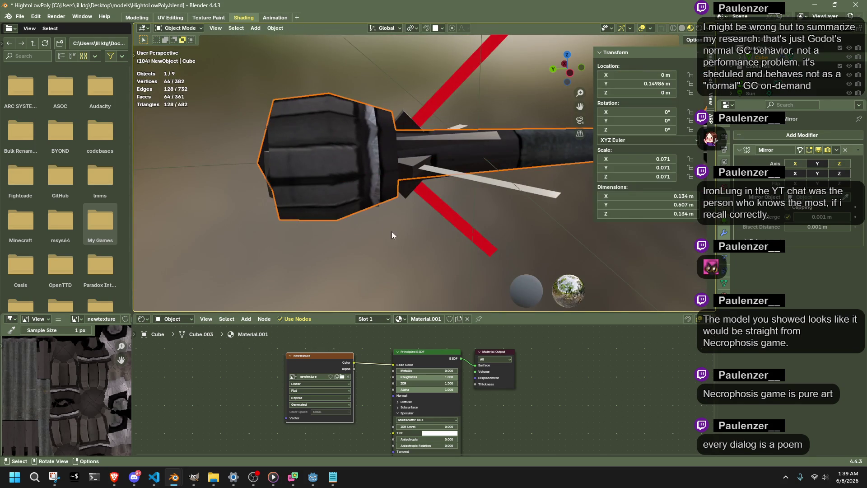
# Bake the high-poly RocketBody onto the low-poly Cube's texture from the Render properties Bake panel.
pyautogui.click(724, 138)
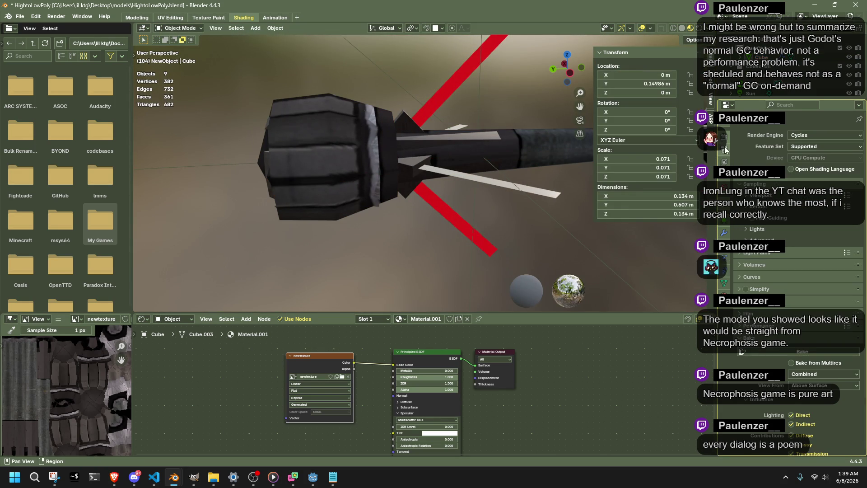
pyautogui.scroll(-5, 784, 335)
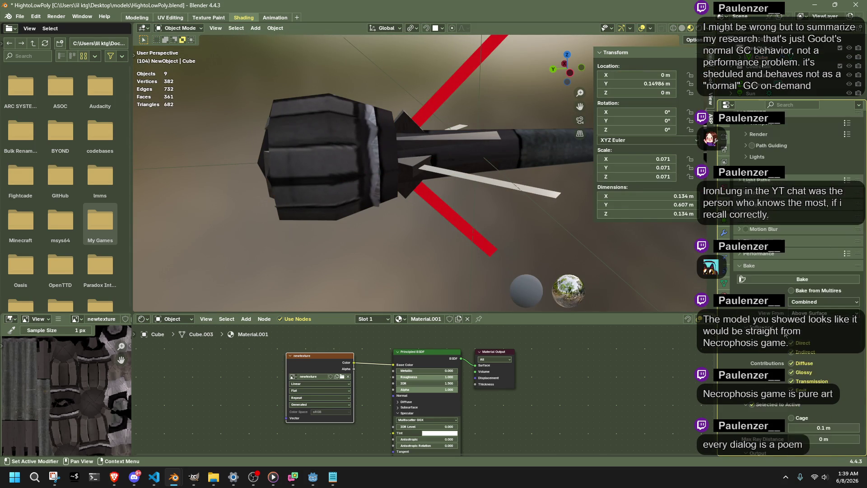
pyautogui.scroll(-5, 546, 231)
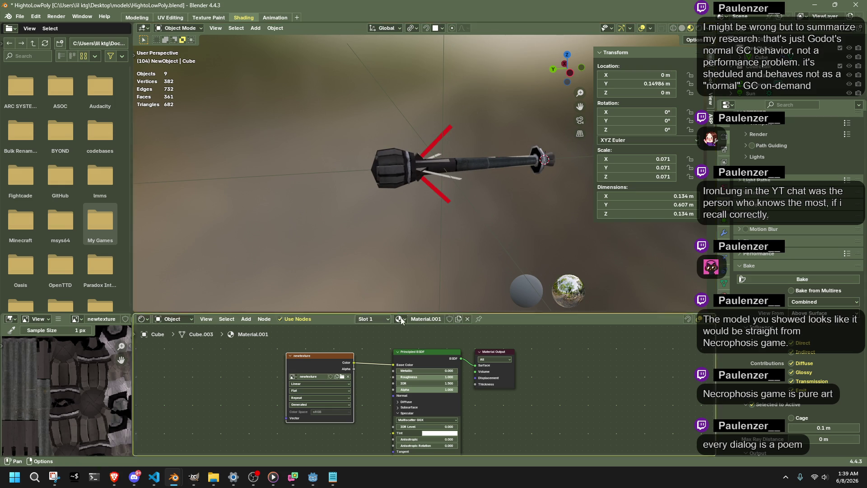
pyautogui.click(452, 163)
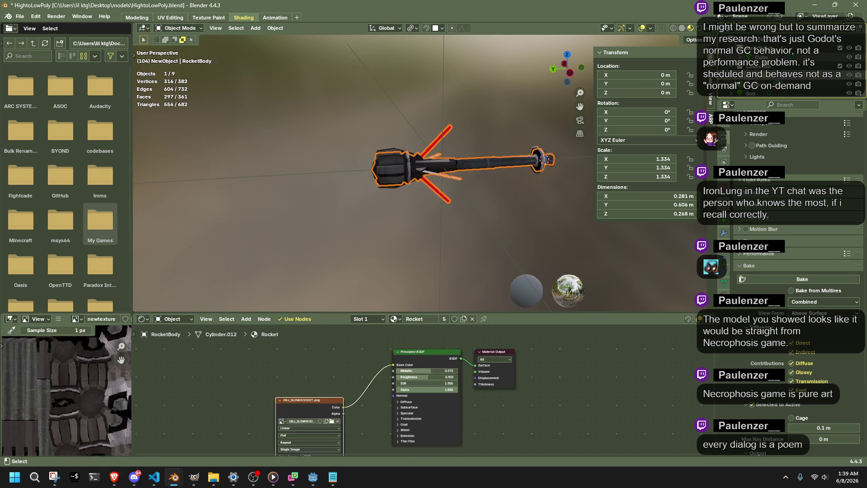
pyautogui.keyDown('shift'); pyautogui.click(545, 159); pyautogui.keyUp('shift')
pyautogui.click(790, 280)
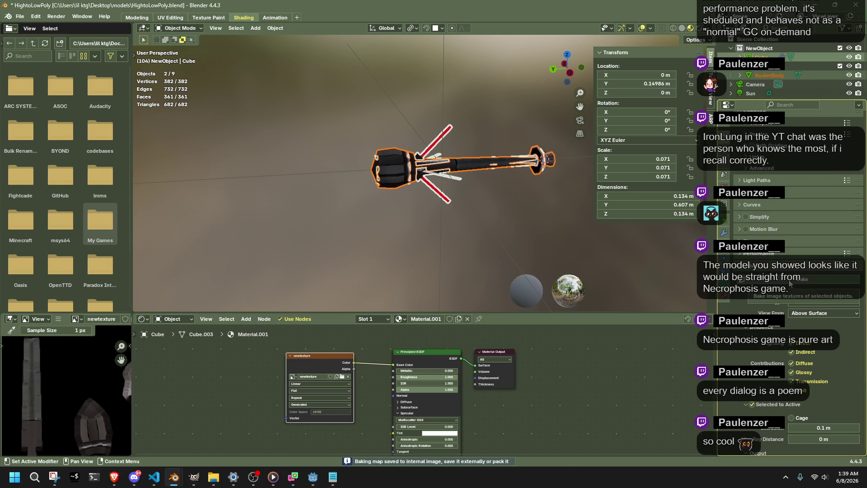
# Select RocketBody alone and hide it.
pyautogui.scroll(5, 364, 256)
pyautogui.moveTo(354, 238)
pyautogui.mouseDown(button='middle')
pyautogui.moveTo(435, 223)
pyautogui.moveTo(337, 183)
pyautogui.mouseUp(button='middle')
pyautogui.click(335, 183)
pyautogui.press('h')
pyautogui.scroll(-3, 497, 223)
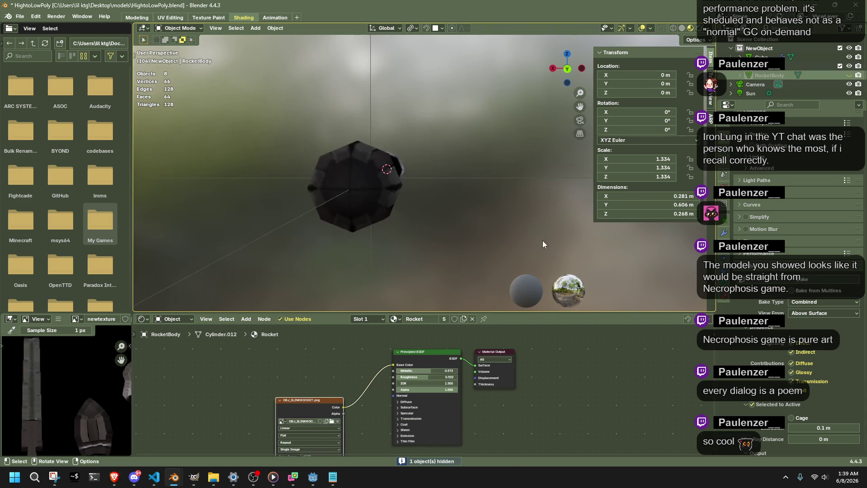
pyautogui.moveTo(542, 240)
pyautogui.mouseDown(button='middle')
pyautogui.moveTo(461, 258)
pyautogui.moveTo(382, 260)
pyautogui.moveTo(305, 233)
pyautogui.moveTo(222, 231)
pyautogui.moveTo(215, 245)
pyautogui.moveTo(252, 286)
pyautogui.moveTo(269, 80)
pyautogui.moveTo(367, 132)
pyautogui.moveTo(462, 129)
pyautogui.moveTo(496, 47)
pyautogui.moveTo(393, 250)
pyautogui.moveTo(531, 234)
pyautogui.moveTo(591, 191)
pyautogui.moveTo(590, 170)
pyautogui.moveTo(537, 203)
pyautogui.moveTo(493, 216)
pyautogui.moveTo(538, 240)
pyautogui.moveTo(473, 254)
pyautogui.mouseUp(button='middle')
pyautogui.click(449, 206)
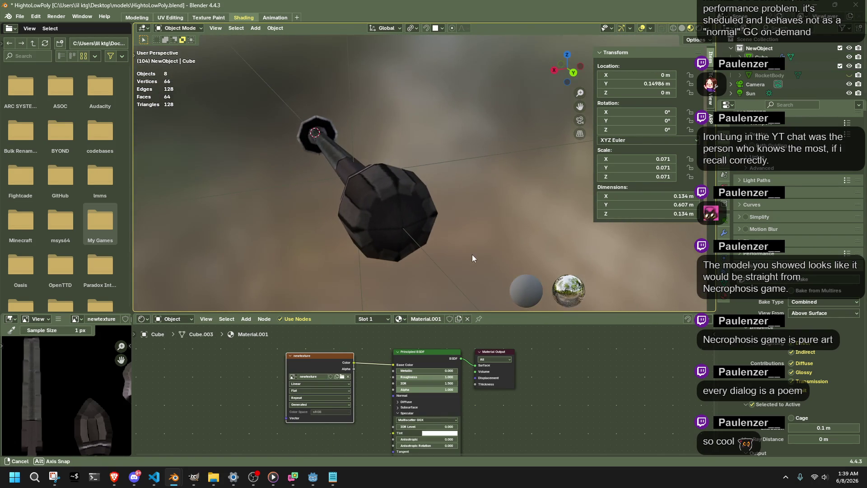
pyautogui.scroll(-5, 65, 392)
pyautogui.scroll(4, 65, 392)
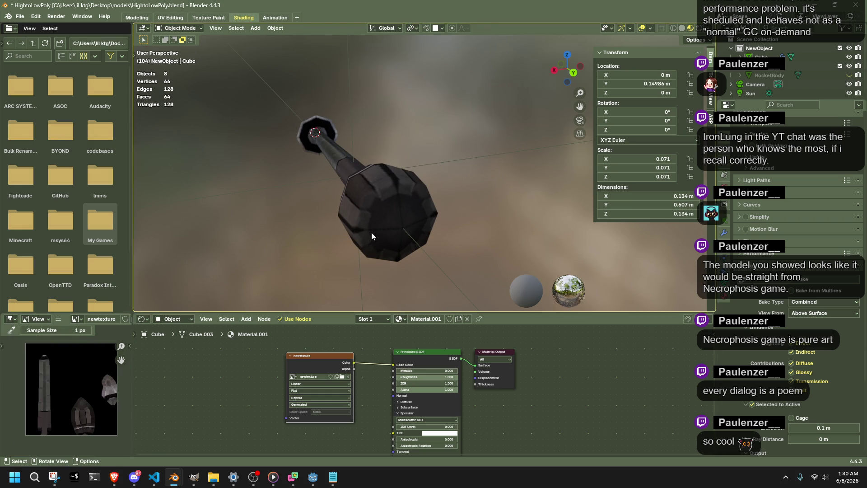
# Unwrap all of the Cube's faces with Unwrap Minimum Stretch and return to Object Mode.
pyautogui.press('Tab')
pyautogui.press('a')
pyautogui.hotkey('ctrl', 'f')
pyautogui.moveTo(413, 204)
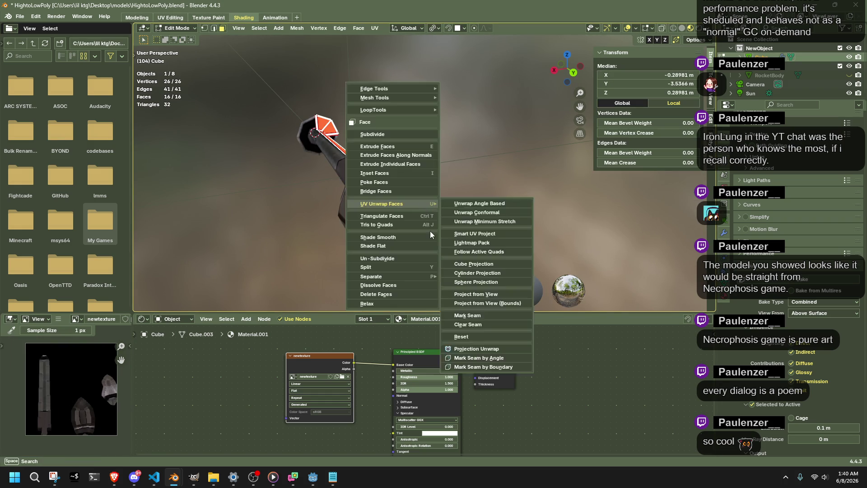
pyautogui.click(489, 222)
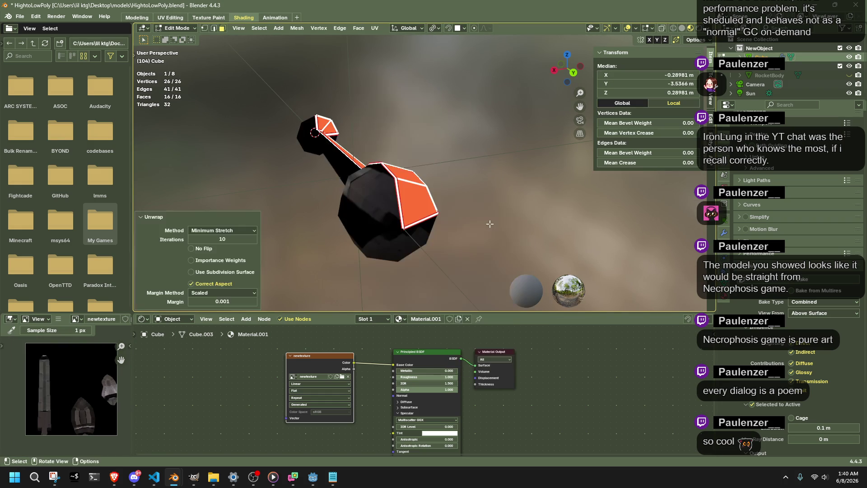
pyautogui.press('Tab')
# Unhide RocketBody and rebake its detail onto the Cube's texture.
pyautogui.click(490, 224)
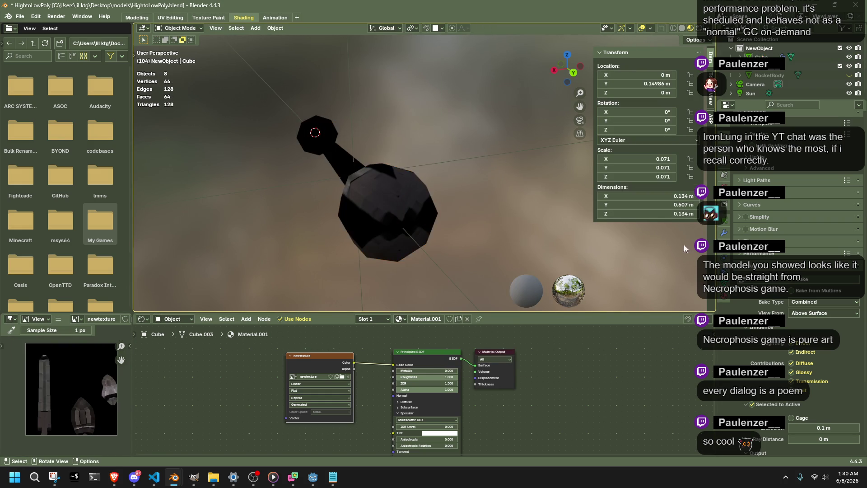
pyautogui.click(849, 75)
pyautogui.click(769, 75)
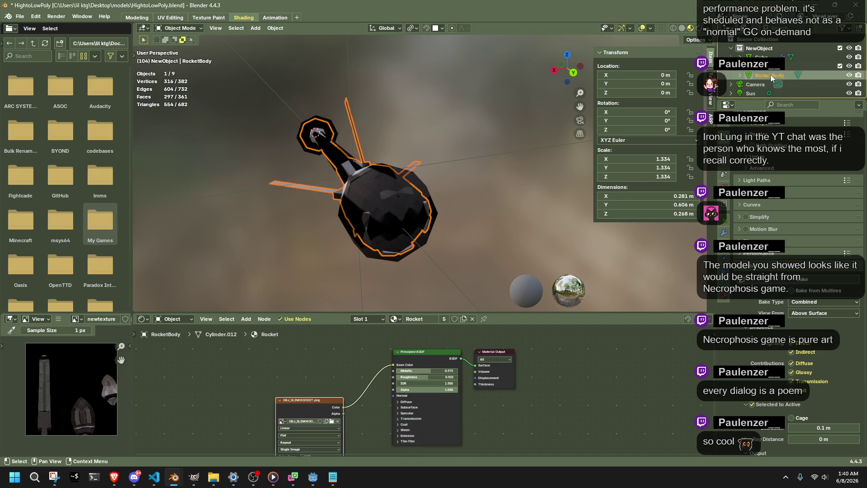
pyautogui.keyDown('ctrl'); pyautogui.click(761, 57); pyautogui.keyUp('ctrl')
pyautogui.click(824, 283)
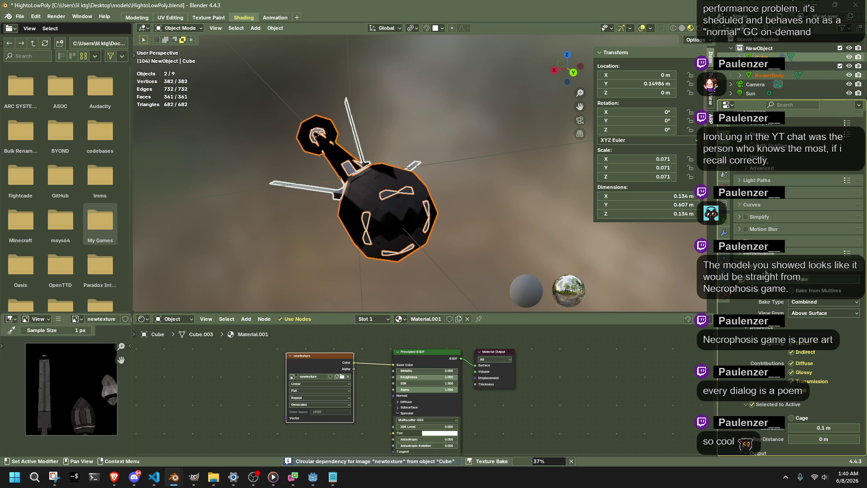
# Select RocketBody alone and hide it again.
pyautogui.click(499, 220)
pyautogui.moveTo(499, 220)
pyautogui.mouseDown(button='middle')
pyautogui.moveTo(348, 212)
pyautogui.moveTo(430, 176)
pyautogui.moveTo(401, 232)
pyautogui.moveTo(335, 234)
pyautogui.moveTo(381, 244)
pyautogui.moveTo(449, 231)
pyautogui.mouseUp(button='middle')
pyautogui.click(430, 176)
pyautogui.press('h')
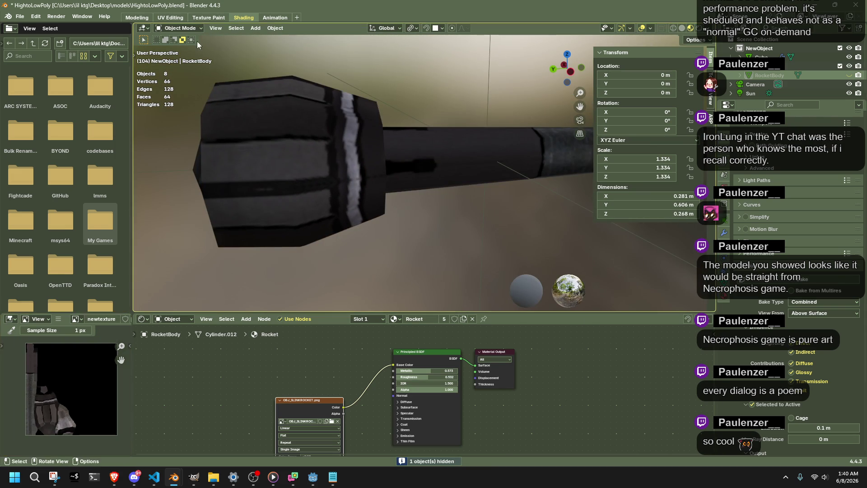
# In the UV Editing workspace, select all of the rocket mesh's UVs and unwrap them again.
pyautogui.click(293, 164)
pyautogui.press('Tab')
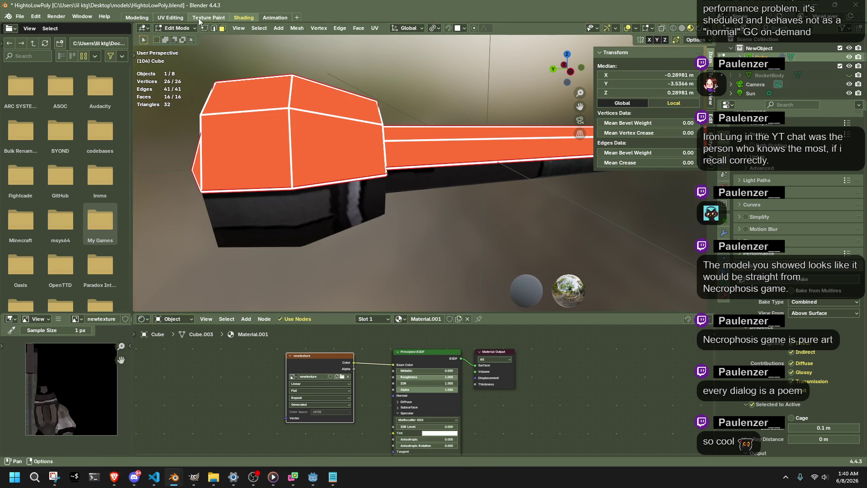
pyautogui.click(171, 17)
pyautogui.scroll(9, 141, 299)
pyautogui.scroll(-1, 141, 299)
pyautogui.press('a')
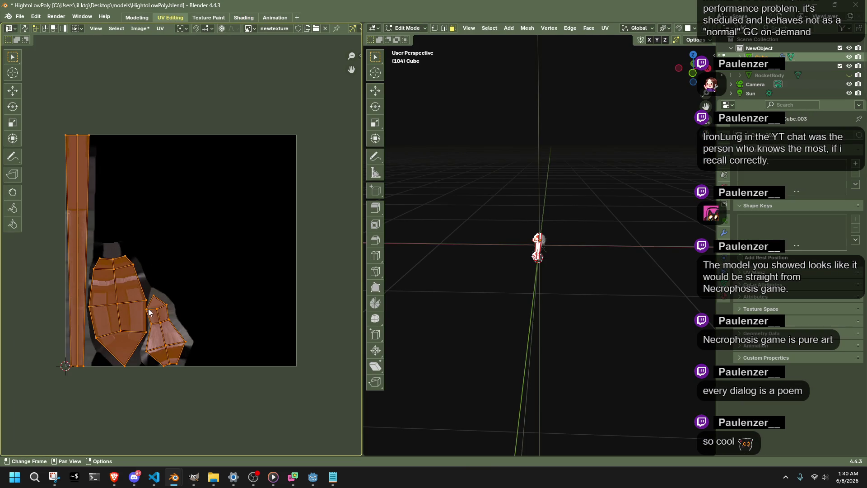
pyautogui.click(160, 28)
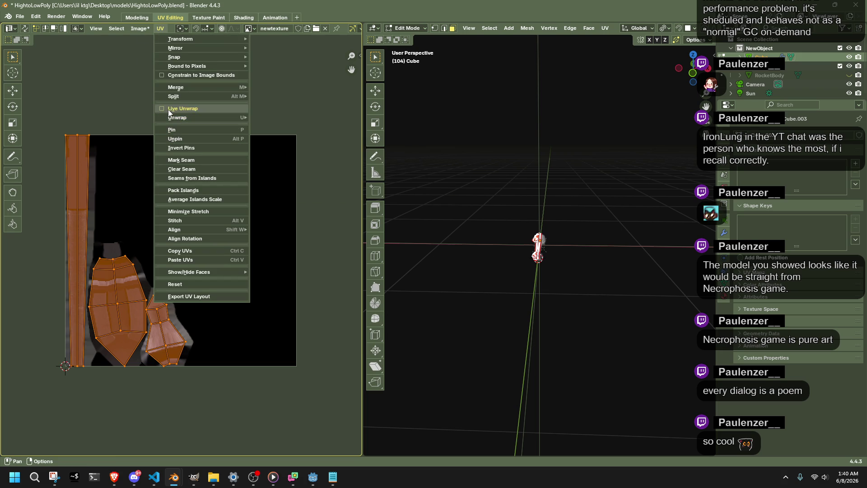
pyautogui.rightClick(131, 175)
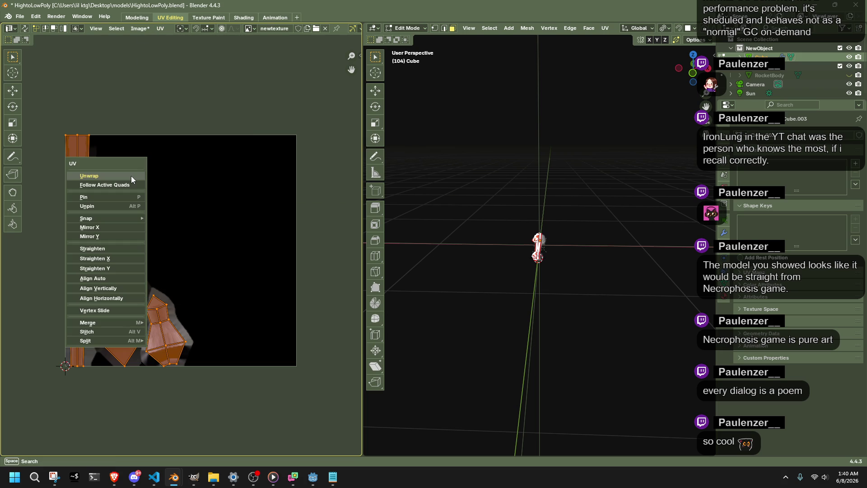
pyautogui.click(139, 183)
# Pack the UV islands across newtexture and select the long strip island.
pyautogui.click(137, 30)
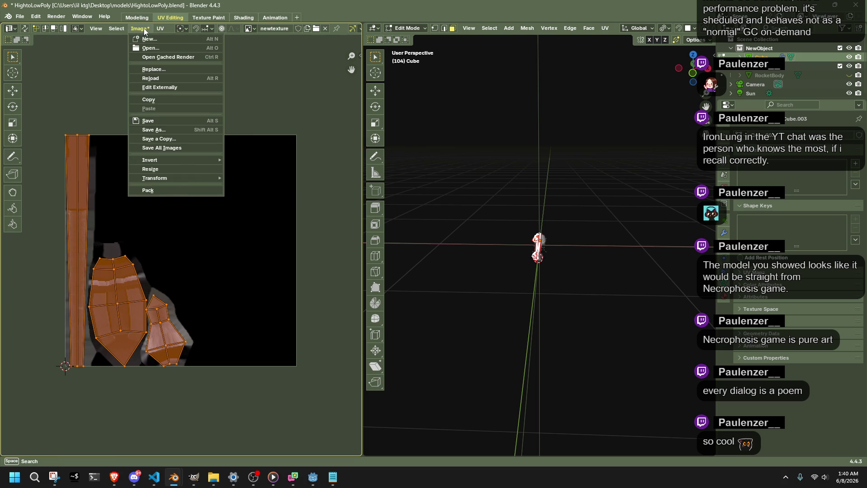
pyautogui.moveTo(155, 28)
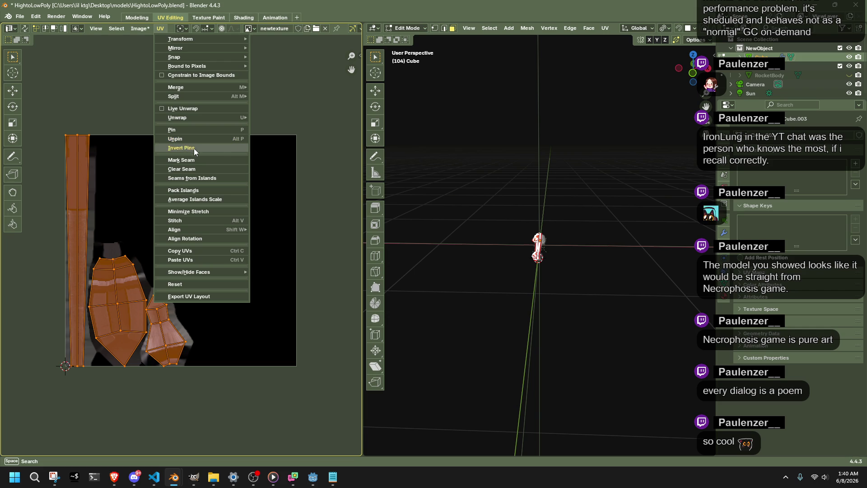
pyautogui.click(202, 190)
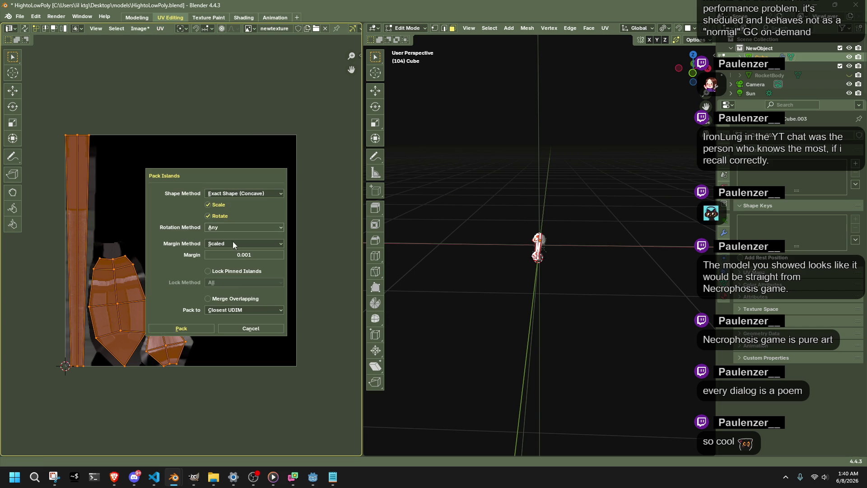
pyautogui.click(202, 326)
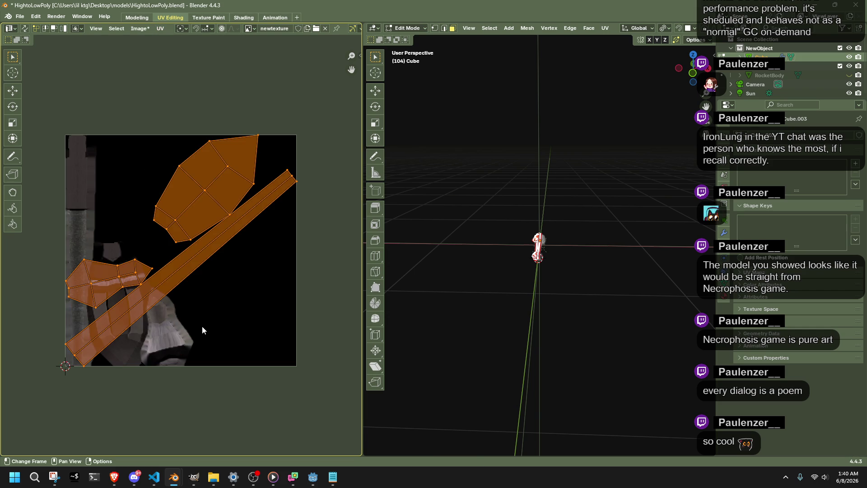
pyautogui.moveTo(272, 157); pyautogui.dragTo(330, 224)
# Select the long strip island and snap the 2D cursor to it.
pyautogui.moveTo(51, 336); pyautogui.dragTo(119, 395)
pyautogui.hotkey('shift', 's')
pyautogui.click(329, 217)
pyautogui.press('r')
pyautogui.press('Escape')
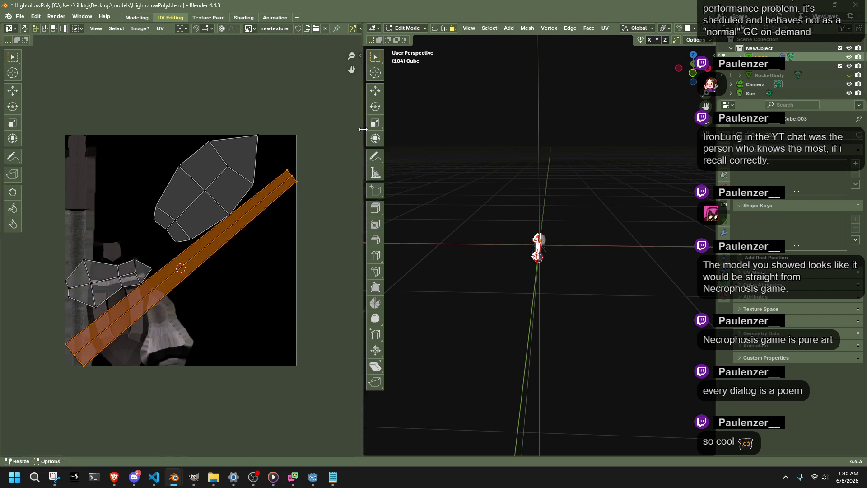
# Rectify and Gridify the strip with the Mio3 UV tools.
pyautogui.click(359, 54)
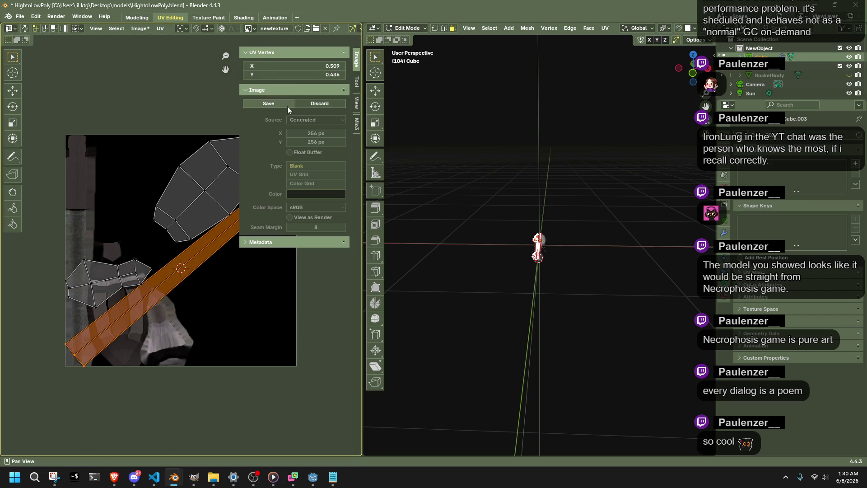
pyautogui.click(353, 124)
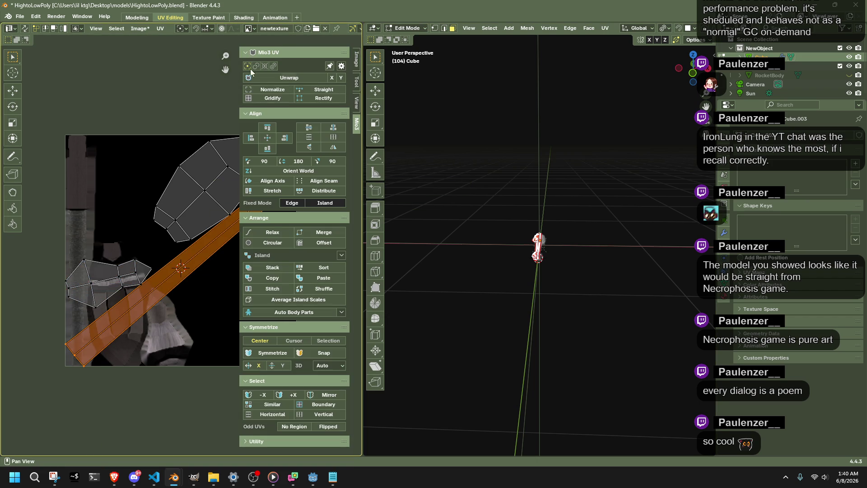
pyautogui.click(324, 100)
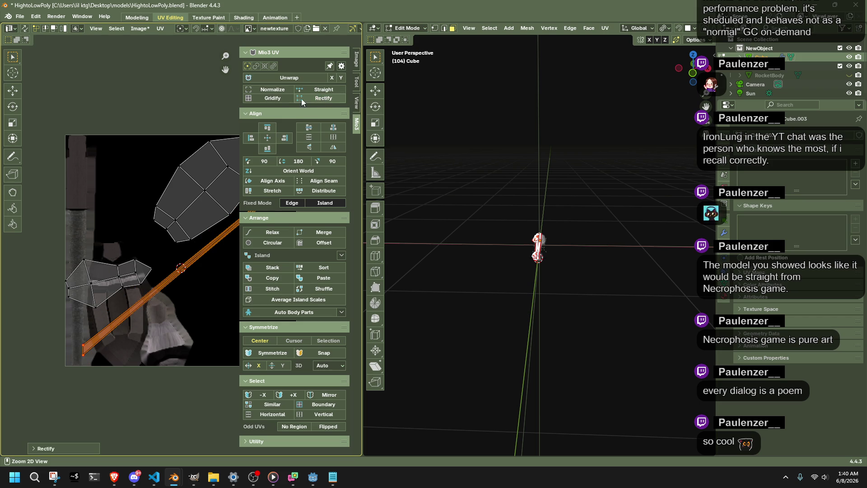
pyautogui.click(272, 98)
# Move the straightened strip down to the texture's bottom edge.
pyautogui.scroll(-1, 134, 249)
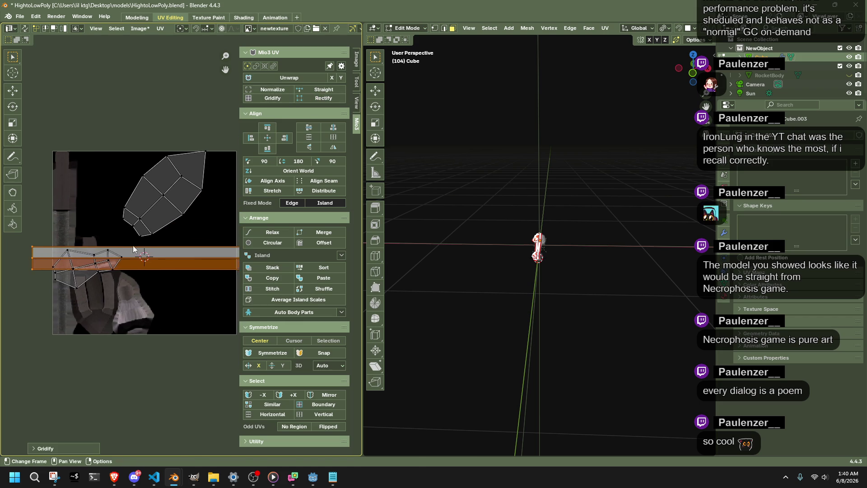
pyautogui.press('g')
pyautogui.click(154, 313)
pyautogui.scroll(-2, 177, 342)
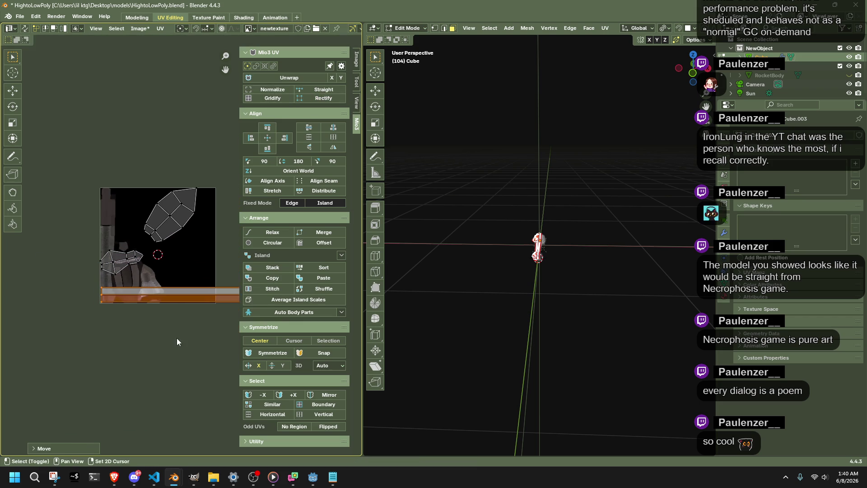
pyautogui.moveTo(177, 342); pyautogui.dragTo(136, 343, button='middle')
# Scale the strip along X around the 2D cursor at its left end so it fits the tile.
pyautogui.hotkey('shift', 's')
pyautogui.click(209, 328)
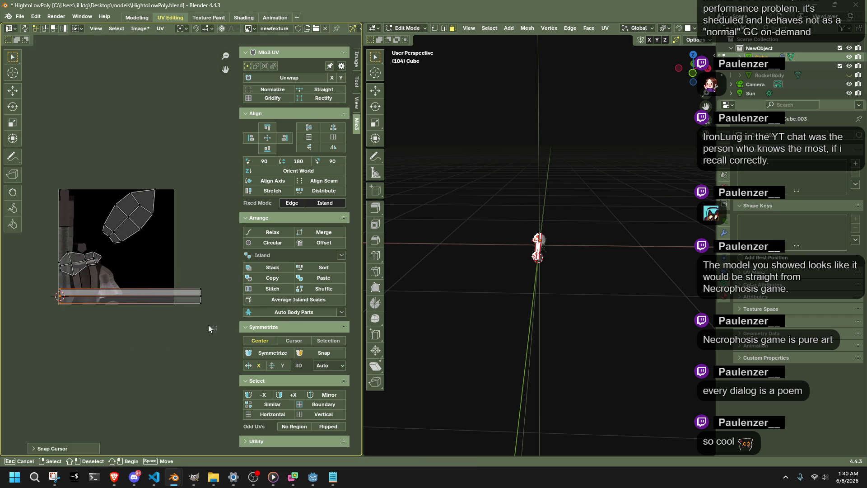
pyautogui.moveTo(209, 328); pyautogui.dragTo(147, 280)
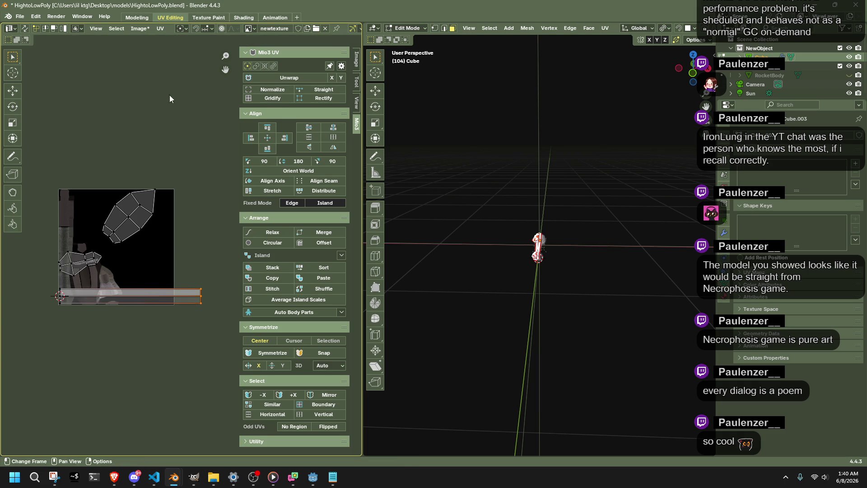
pyautogui.click(185, 29)
pyautogui.click(203, 71)
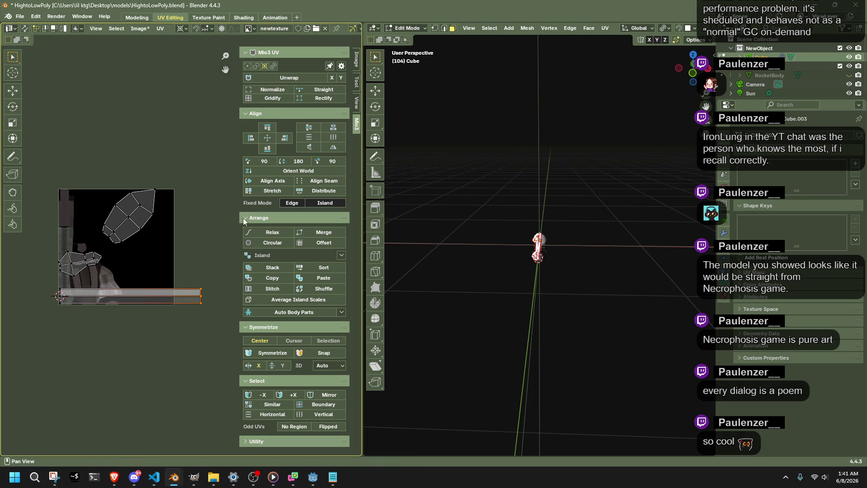
pyautogui.press('s')
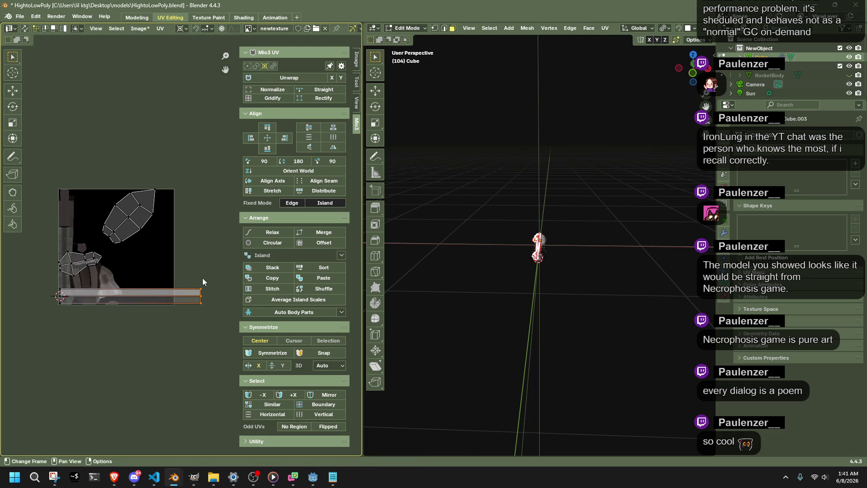
pyautogui.press('y')
pyautogui.press('x')
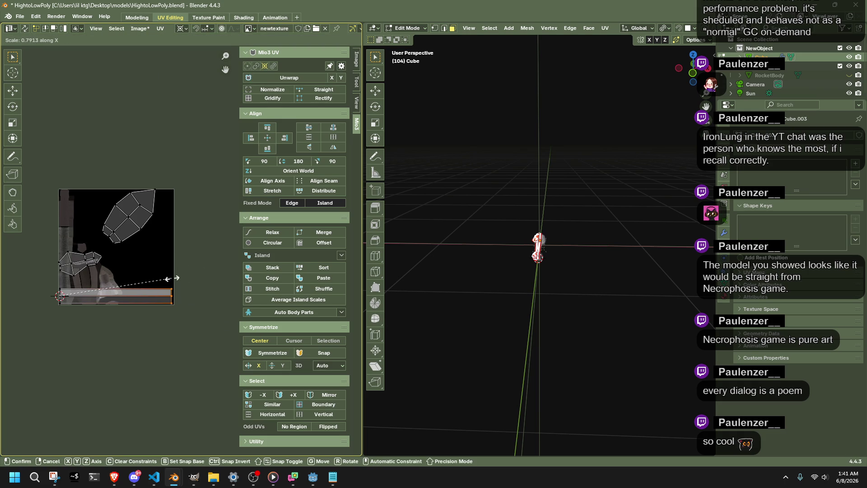
pyautogui.click(173, 283)
pyautogui.scroll(3, 88, 286)
pyautogui.moveTo(109, 299); pyautogui.dragTo(2, 247)
# Extend the left island selection and try Rectify, then undo it.
pyautogui.scroll(-2, 149, 281)
pyautogui.keyDown('shift'); pyautogui.moveTo(111, 307); pyautogui.dragTo(52, 265); pyautogui.keyUp('shift')
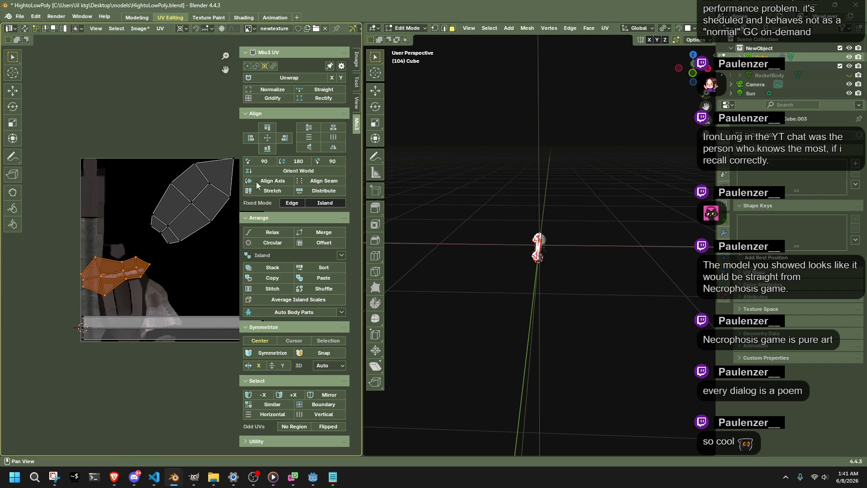
pyautogui.click(320, 97)
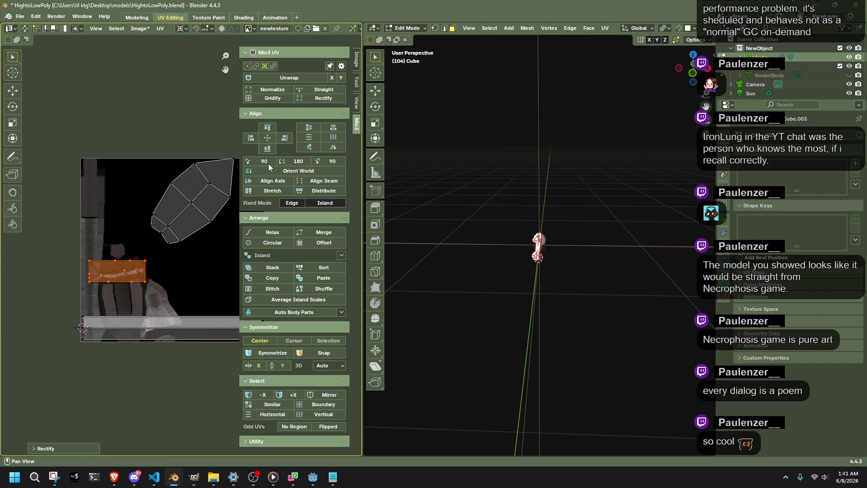
pyautogui.hotkey('ctrl', 'z')
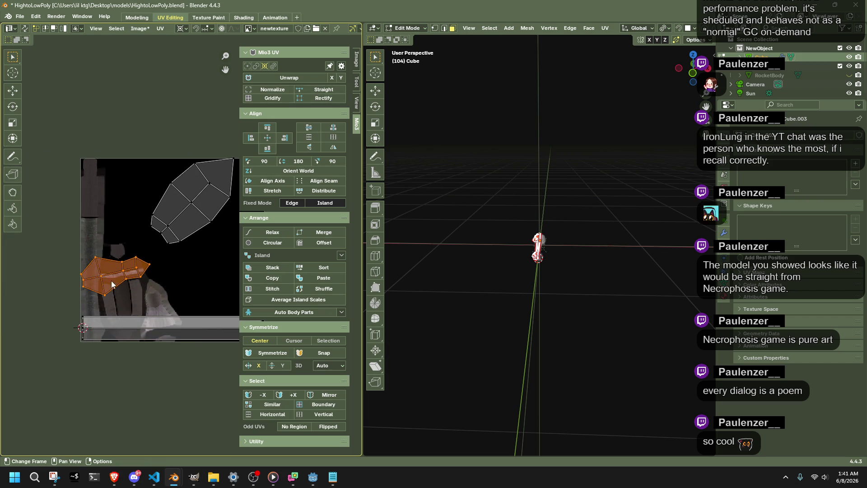
# Reposition individual vertices of the left island to even out its shape.
pyautogui.click(138, 296)
pyautogui.press('g')
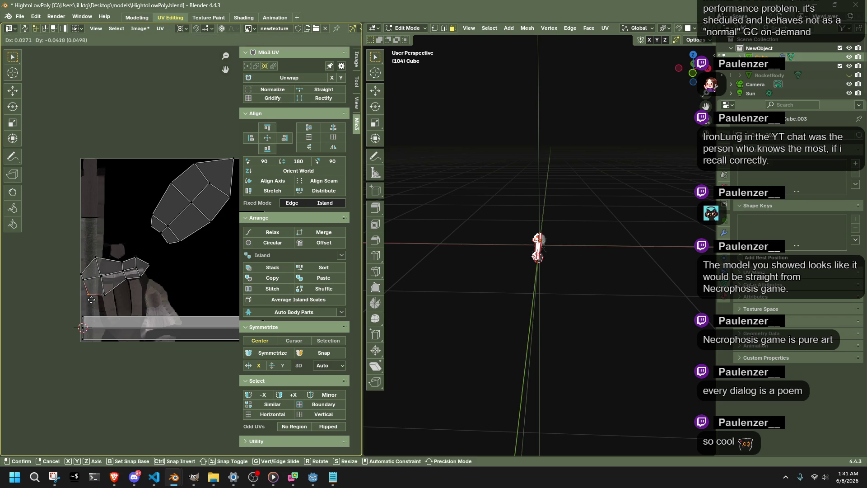
pyautogui.click(93, 305)
pyautogui.press('g')
pyautogui.click(87, 262)
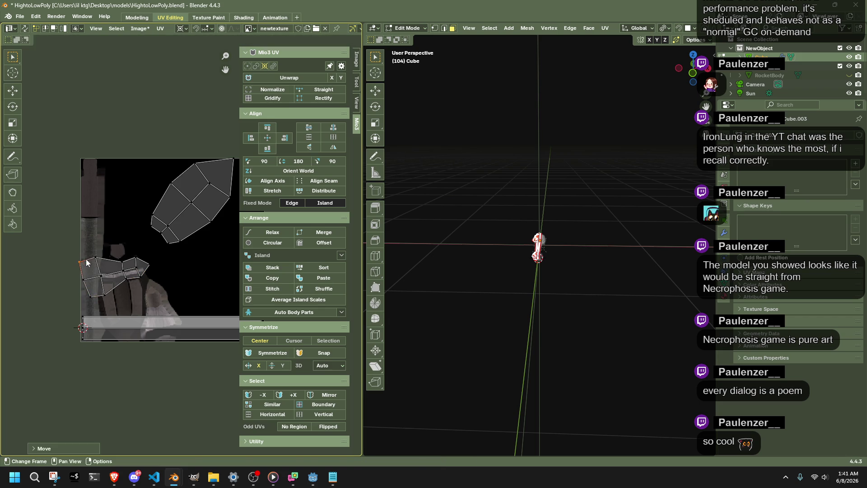
pyautogui.press('g')
pyautogui.click(116, 258)
pyautogui.click(126, 287)
pyautogui.press('g')
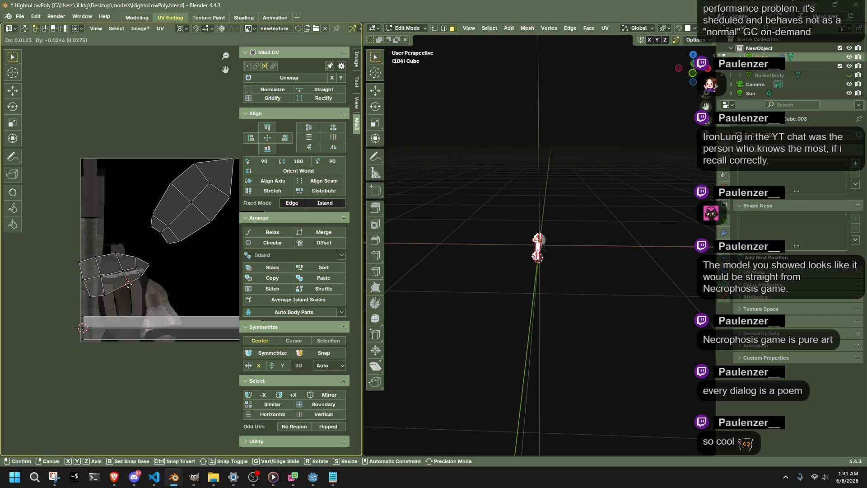
pyautogui.click(130, 291)
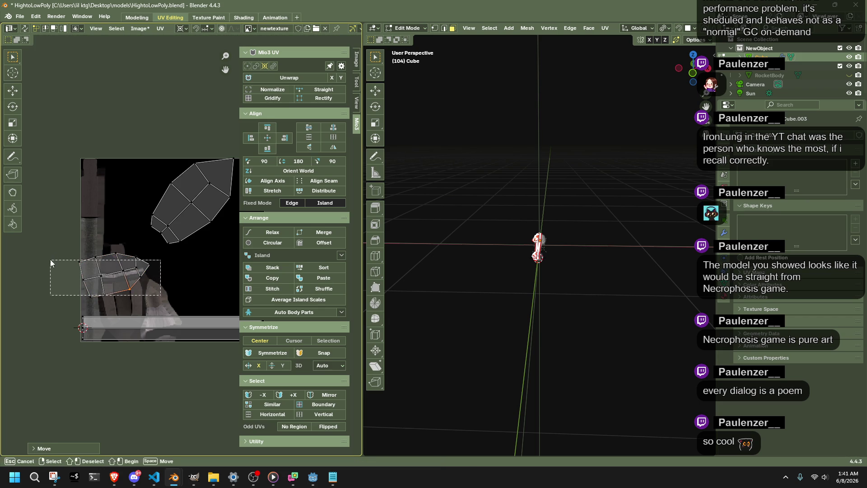
# Snap the 2D cursor to the left island and shift the whole island down and right.
pyautogui.hotkey('ctrl', 'l')
pyautogui.hotkey('shift', 's')
pyautogui.click(204, 311)
pyautogui.press('b')
pyautogui.press('Escape')
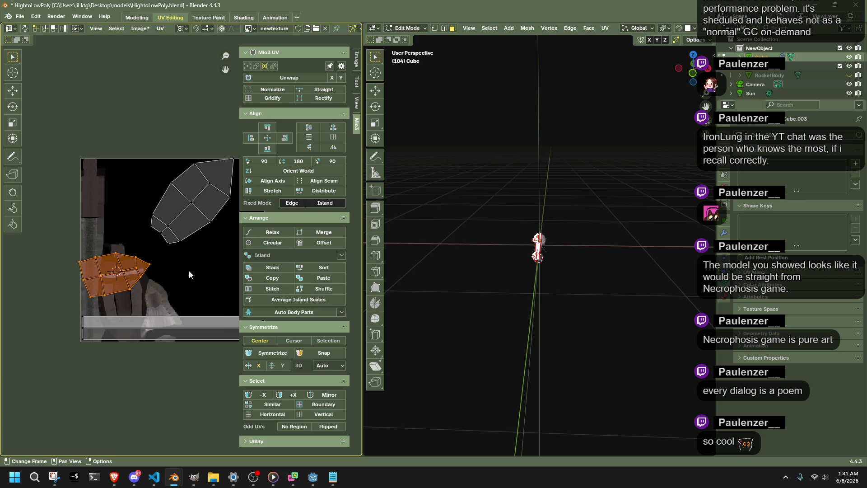
pyautogui.press('r')
pyautogui.press('Escape')
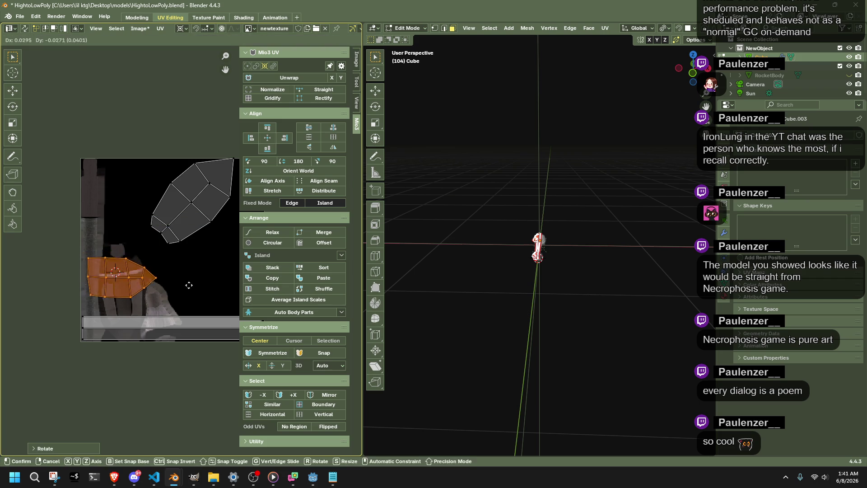
pyautogui.press('g')
pyautogui.click(192, 299)
# Gridify the island's faces, excluding the pointed tip, into a regular square grid.
pyautogui.moveTo(73, 255); pyautogui.dragTo(156, 318)
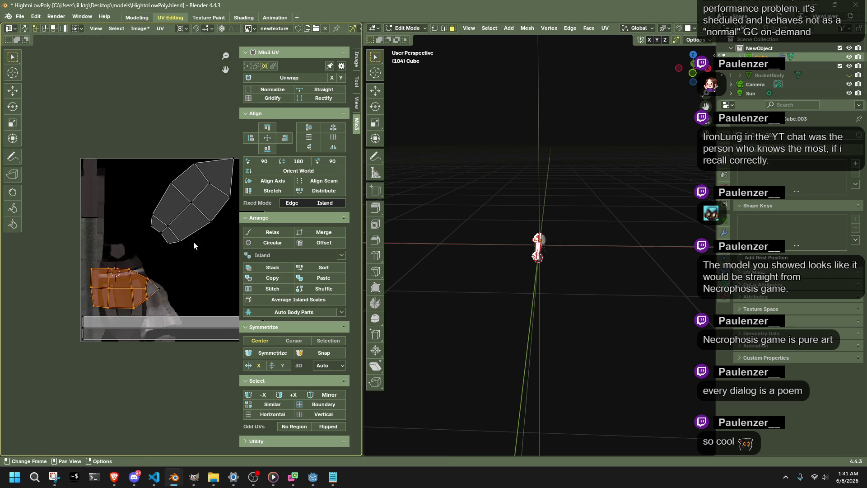
pyautogui.click(273, 99)
pyautogui.click(155, 284)
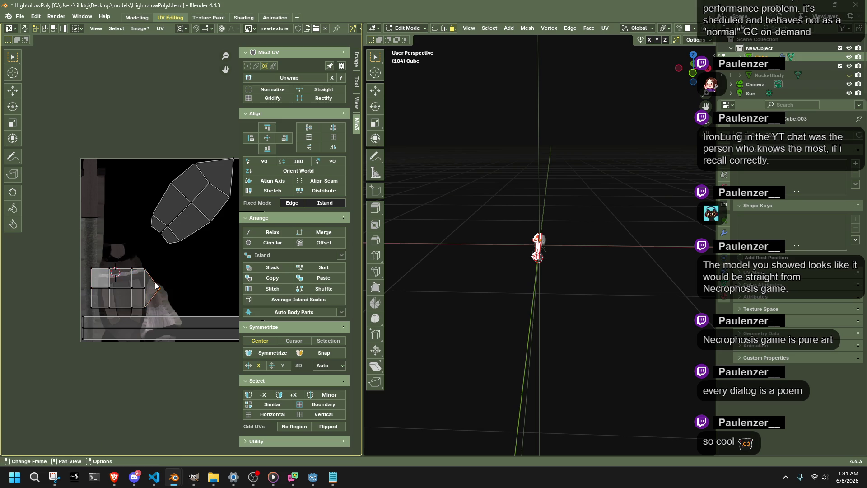
pyautogui.press('g')
pyautogui.rightClick(179, 305)
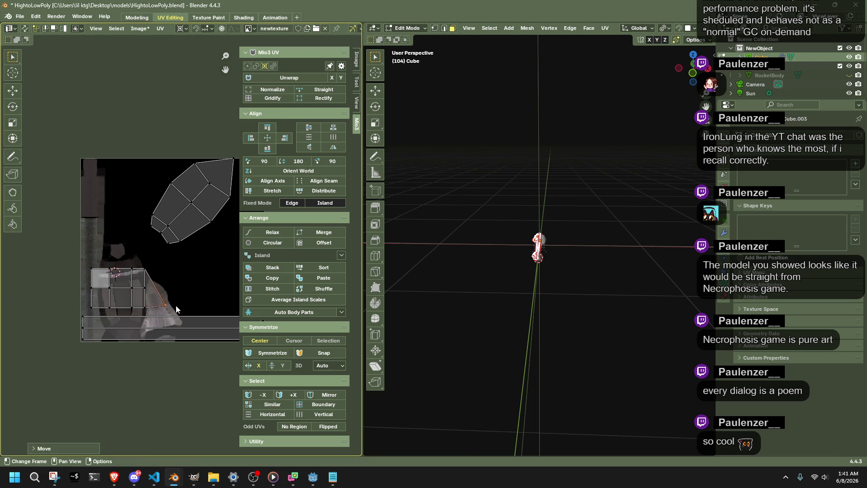
# Check the gridded island, then deselect all and select the top hexagonal island.
pyautogui.scroll(-1, 175, 308)
pyautogui.scroll(-1, 72, 271)
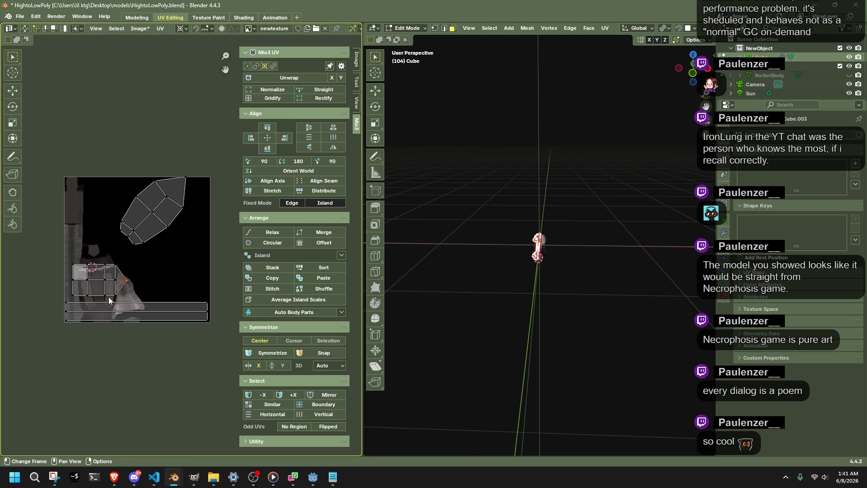
pyautogui.moveTo(138, 261)
pyautogui.mouseDown()
pyautogui.moveTo(42, 298)
pyautogui.moveTo(71, 274)
pyautogui.mouseUp()
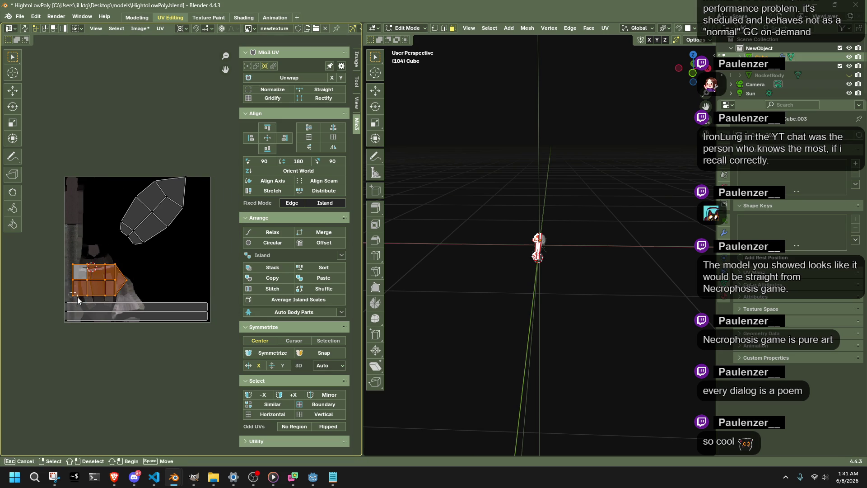
pyautogui.hotkey('alt', 'a')
pyautogui.moveTo(203, 268)
pyautogui.mouseDown()
pyautogui.moveTo(108, 141)
pyautogui.moveTo(164, 232)
pyautogui.mouseUp()
# Gridify the top island except its tip and shift the tip vertex left.
pyautogui.keyDown('shift'); pyautogui.moveTo(197, 267); pyautogui.dragTo(132, 194); pyautogui.keyUp('shift')
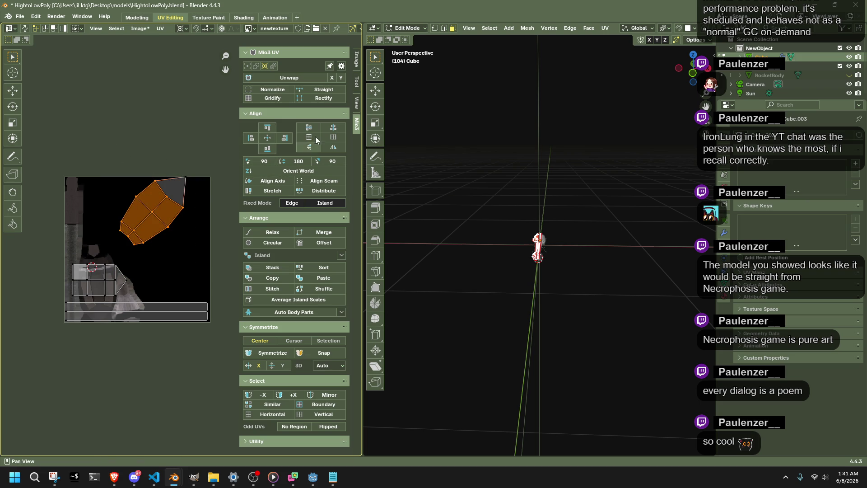
pyautogui.click(274, 98)
pyautogui.click(185, 178)
pyautogui.press('g')
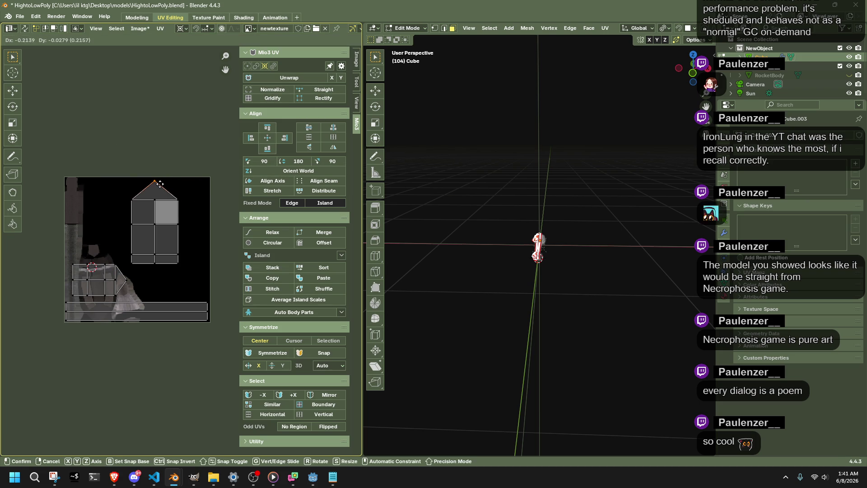
pyautogui.click(159, 184)
# Rotate the whole top island around its centre until it lies horizontal.
pyautogui.moveTo(194, 283); pyautogui.dragTo(129, 180)
pyautogui.press('r')
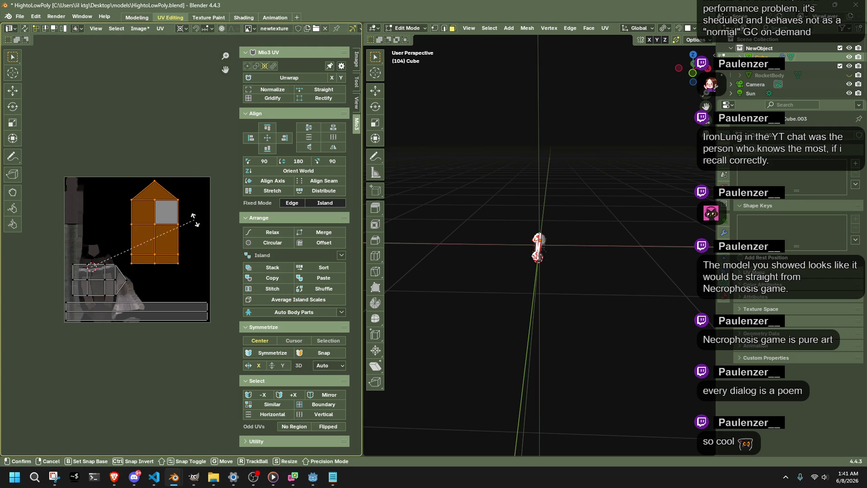
pyautogui.press('Escape')
pyautogui.hotkey('shift', 's')
pyautogui.press('r')
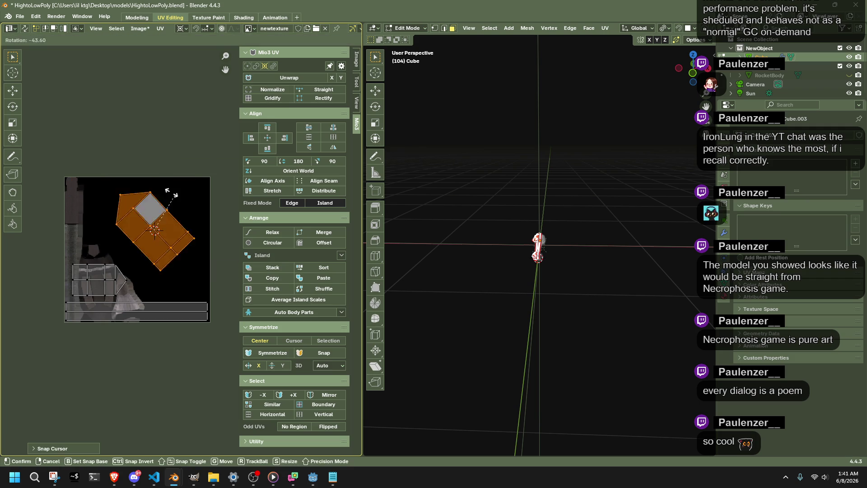
pyautogui.click(142, 192)
# Move the horizontal island down and right onto the texture's right side.
pyautogui.press('g')
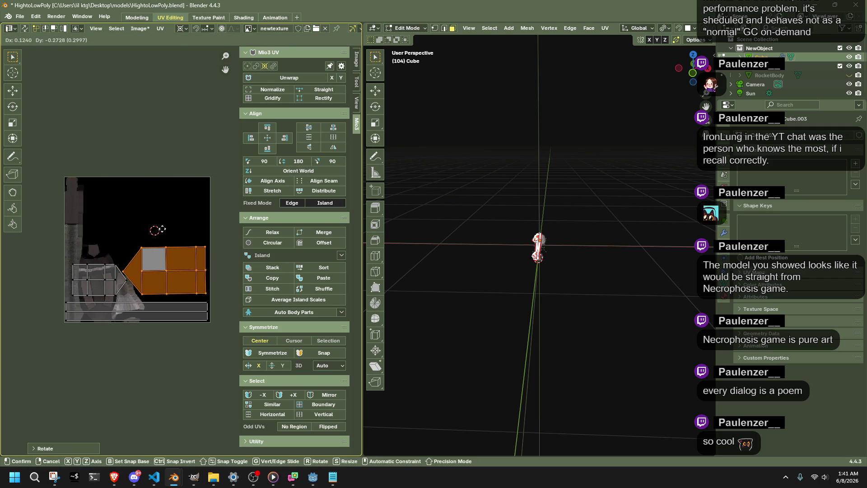
pyautogui.click(164, 236)
pyautogui.hotkey('ctrl', 'z')
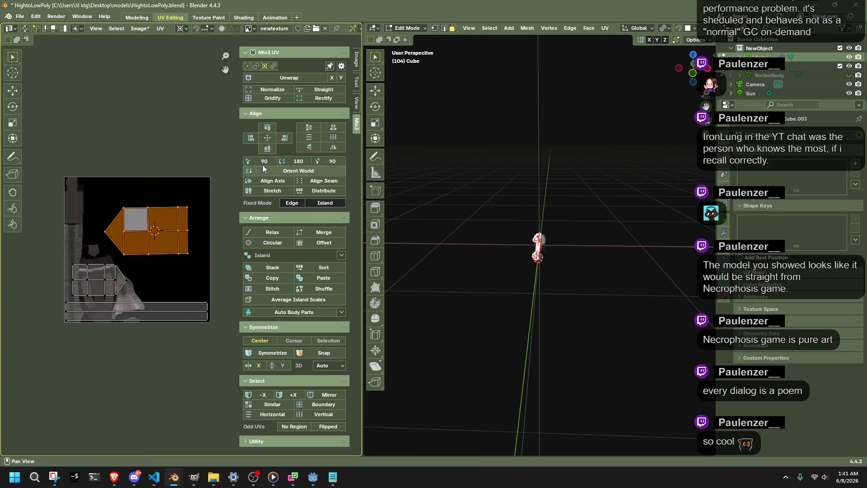
pyautogui.click(264, 168)
pyautogui.hotkey('ctrl', 'z')
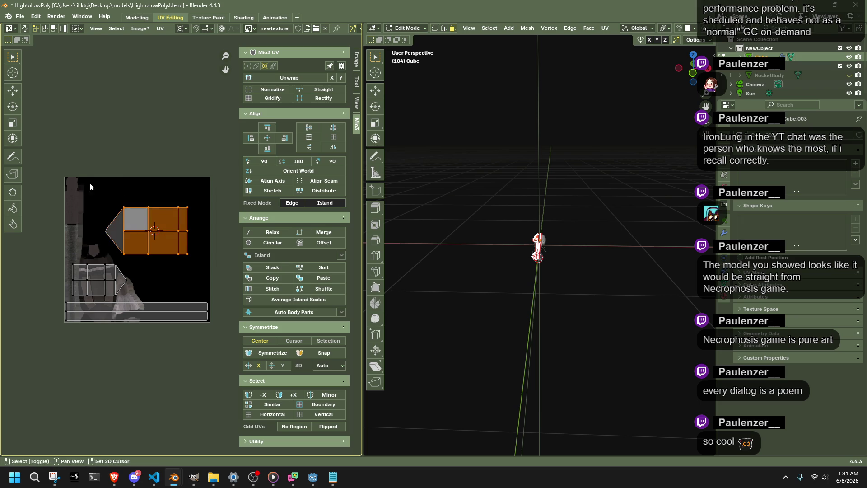
pyautogui.moveTo(90, 187); pyautogui.dragTo(150, 245)
pyautogui.press('g')
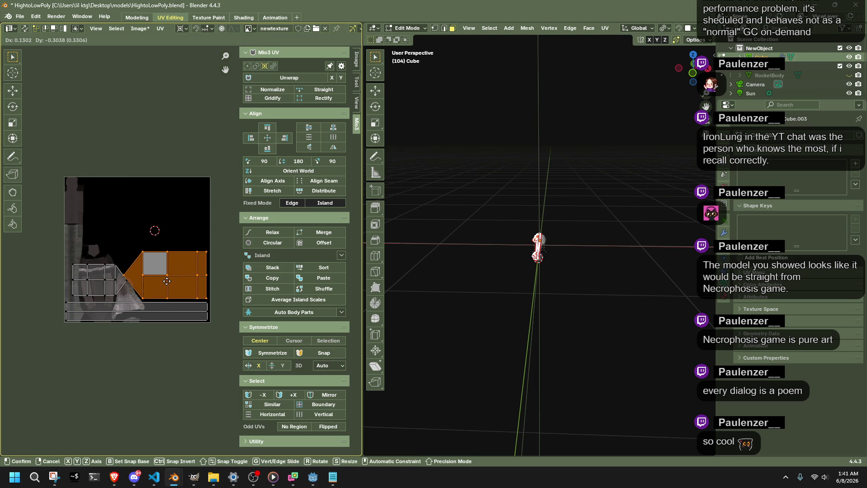
pyautogui.click(167, 277)
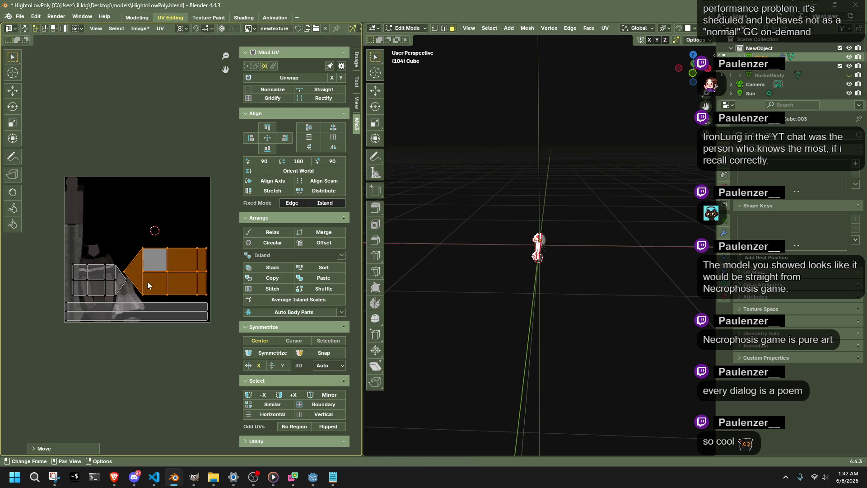
pyautogui.click(110, 285)
# Move the left gridded UV island up to the texture's top-left corner.
pyautogui.press('l')
pyautogui.press('g')
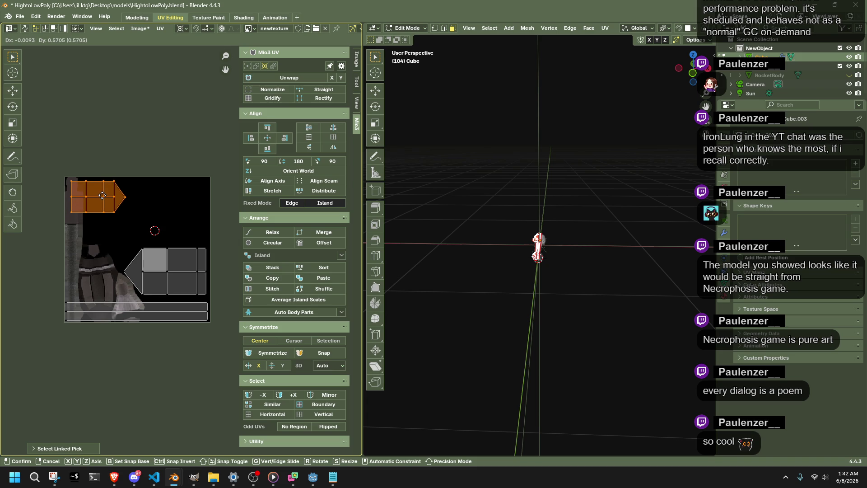
pyautogui.click(102, 196)
pyautogui.click(162, 225)
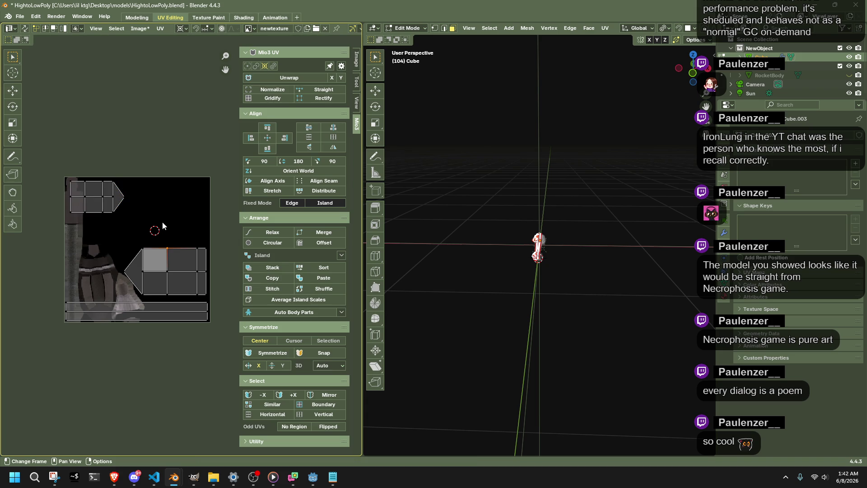
# Scale the upper-left island up by about 1.1 from its top-left corner.
pyautogui.moveTo(160, 224)
pyautogui.mouseDown()
pyautogui.moveTo(50, 165)
pyautogui.moveTo(91, 227)
pyautogui.moveTo(145, 228)
pyautogui.moveTo(136, 217)
pyautogui.mouseUp()
pyautogui.moveTo(62, 170); pyautogui.dragTo(75, 189)
pyautogui.moveTo(167, 219); pyautogui.dragTo(34, 156)
pyautogui.press('s')
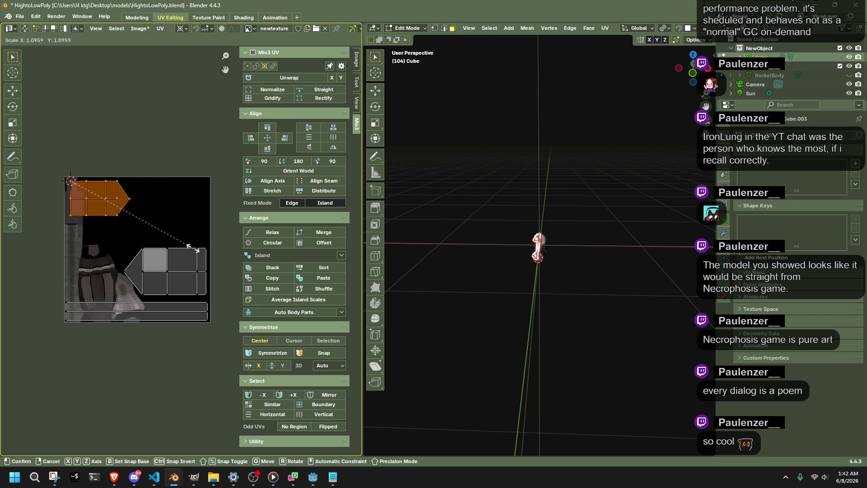
pyautogui.click(214, 296)
pyautogui.moveTo(213, 295); pyautogui.dragTo(98, 241)
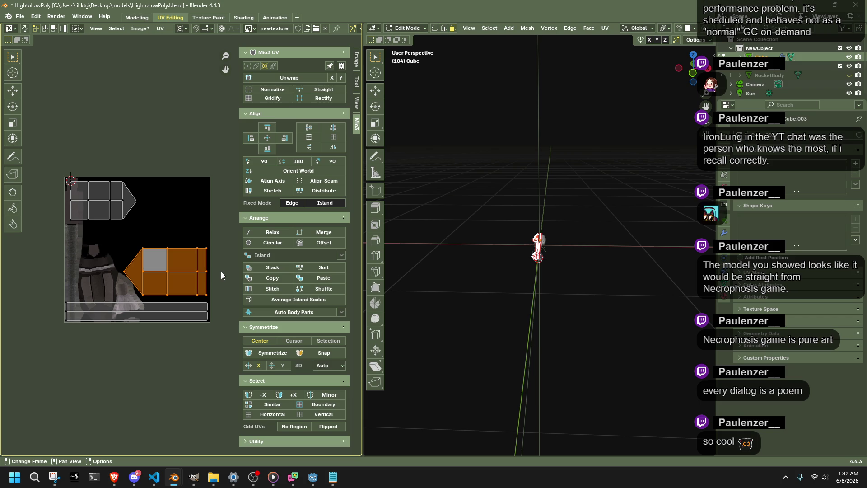
# Select the lower UV island with the pivot on its right edge, then trial a 90° rotation and undo it.
pyautogui.moveTo(219, 300); pyautogui.dragTo(203, 234)
pyautogui.hotkey('shift', 's')
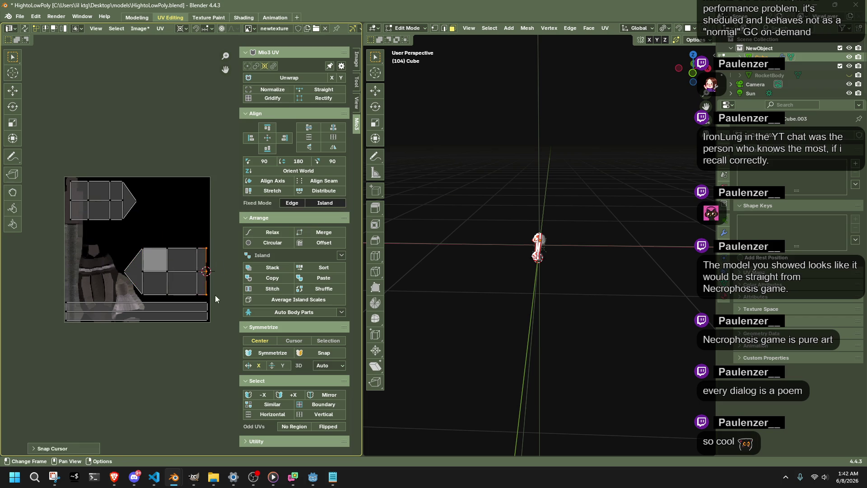
pyautogui.hotkey('ctrl', 'l')
pyautogui.press('c')
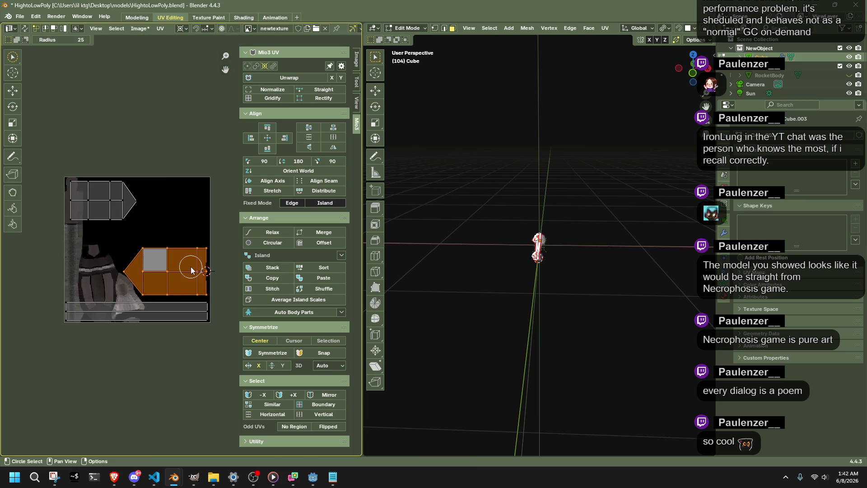
pyautogui.write('r90')
pyautogui.press('Return')
pyautogui.hotkey('ctrl', 'z')
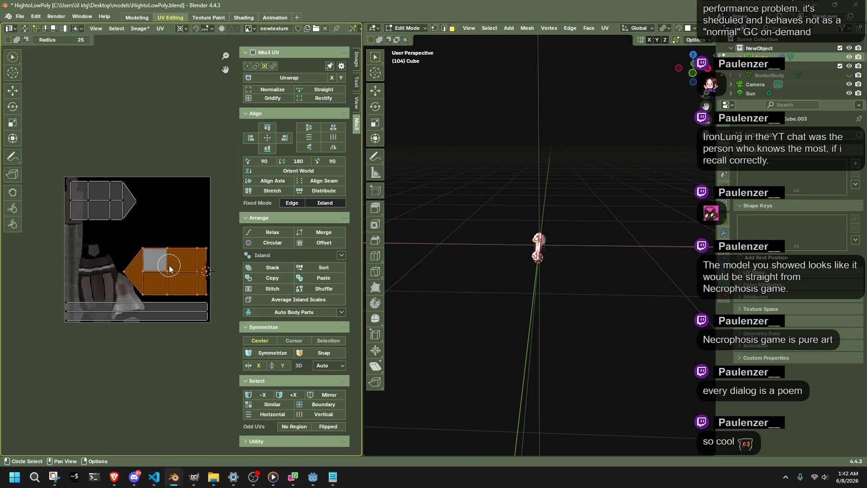
# Trial an enlargement of the lower island from that pivot, then undo and cancel it.
pyautogui.press('s')
pyautogui.press('Return')
pyautogui.hotkey('ctrl', 'z')
pyautogui.press('s')
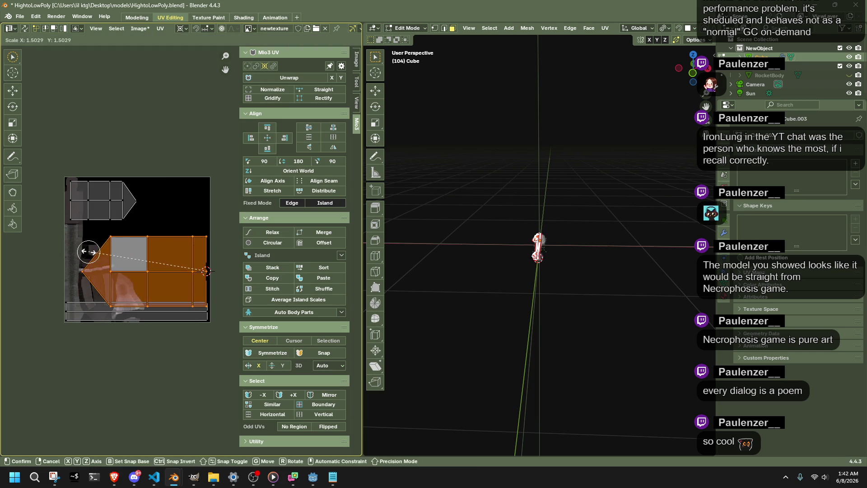
pyautogui.press('Escape')
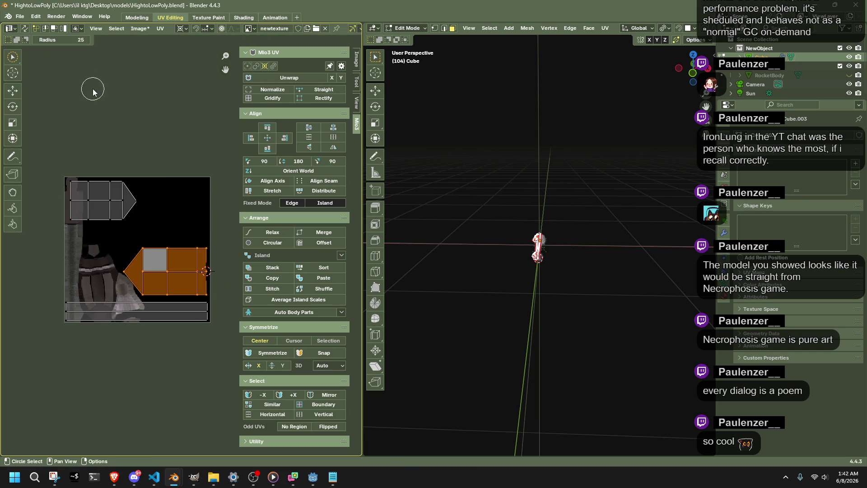
# Snap the 2D cursor to the lower island's corner and scale the island up about 1.42×.
pyautogui.press('w')
pyautogui.press('w')
pyautogui.press('w')
pyautogui.moveTo(209, 290); pyautogui.dragTo(221, 302)
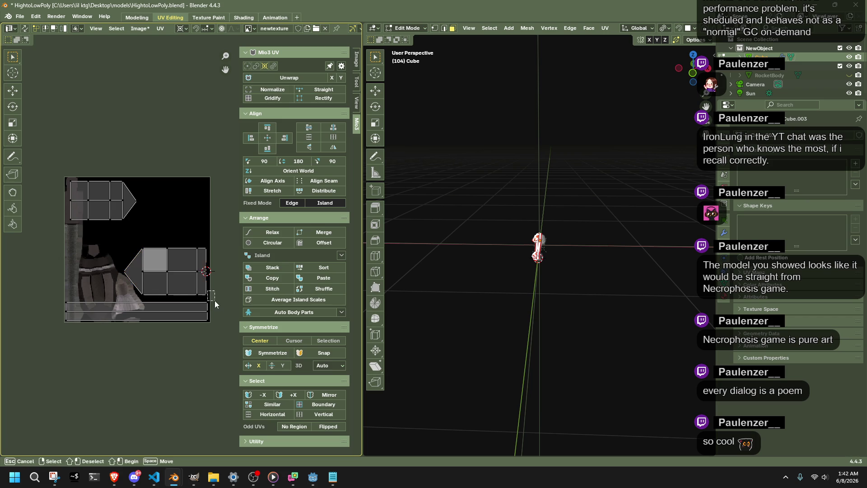
pyautogui.hotkey('shift', 's')
pyautogui.press('2')
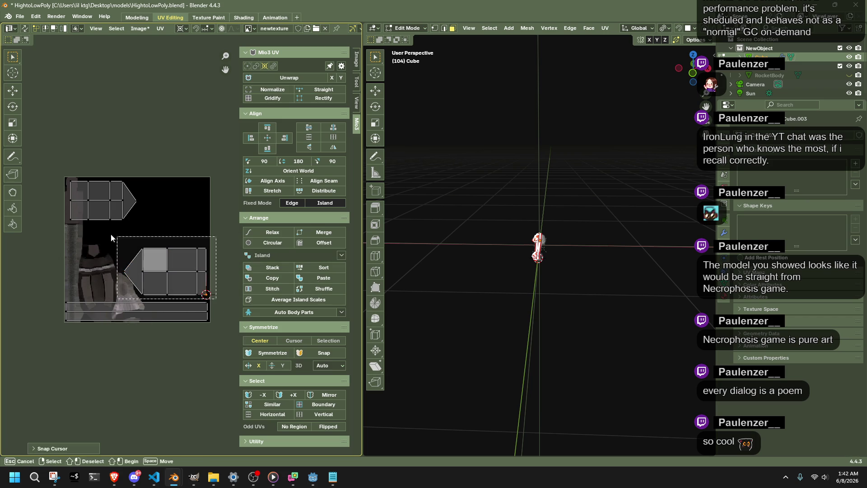
pyautogui.hotkey('ctrl', 'l')
pyautogui.press('s')
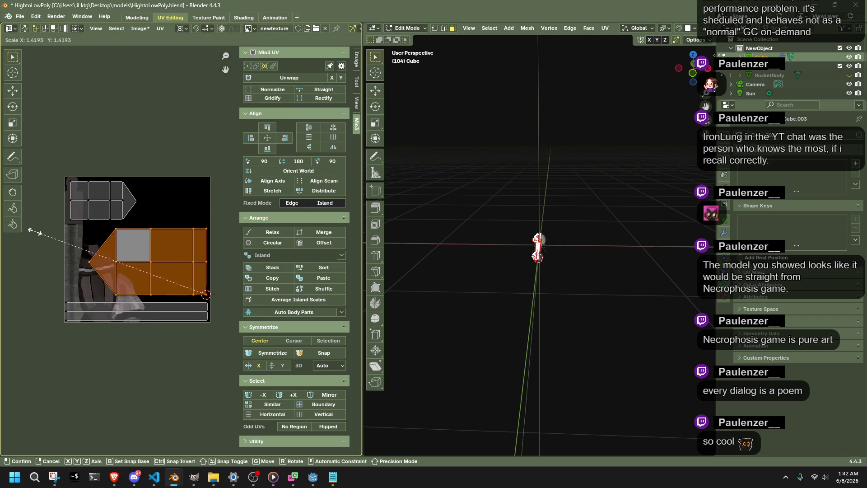
pyautogui.click(117, 232)
# Select the upper-left nose island and try moving it, then cancel.
pyautogui.moveTo(139, 222)
pyautogui.mouseDown()
pyautogui.moveTo(47, 166)
pyautogui.moveTo(76, 221)
pyautogui.mouseUp()
pyautogui.press('g')
pyautogui.press('Escape')
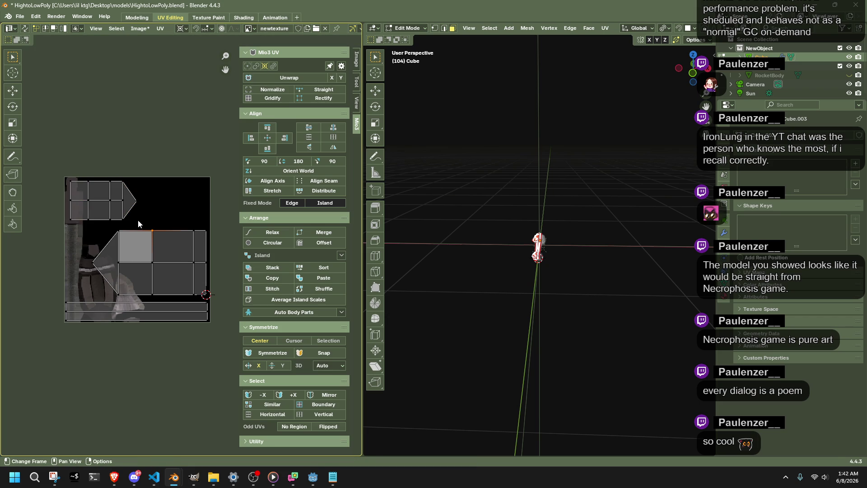
# Scale the top-left nose island slightly wider from its top-left corner.
pyautogui.moveTo(144, 225); pyautogui.dragTo(42, 151)
pyautogui.keyDown('shift'); pyautogui.rightClick(71, 180); pyautogui.keyUp('shift')
pyautogui.moveTo(151, 226); pyautogui.dragTo(42, 155)
pyautogui.press('s')
pyautogui.click(199, 199)
pyautogui.click(149, 146)
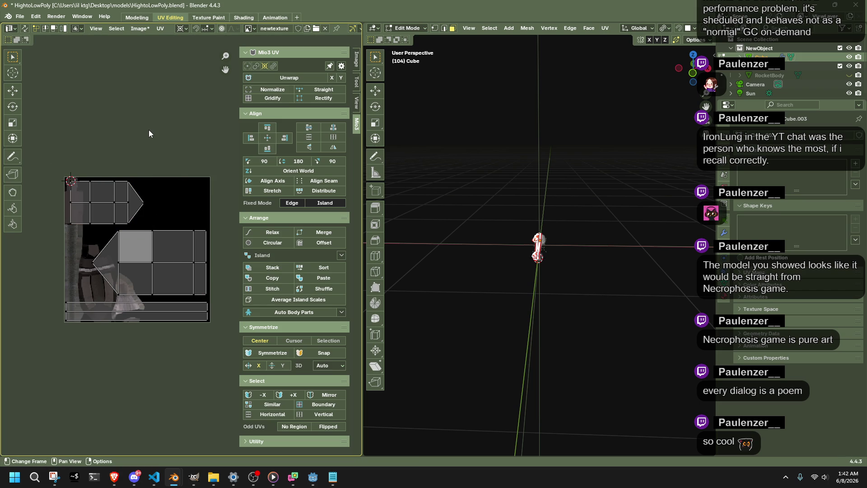
pyautogui.scroll(2, 129, 274)
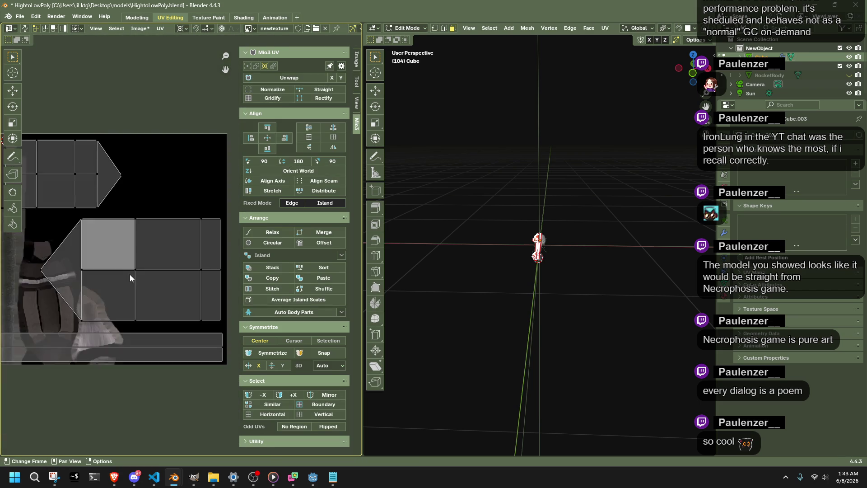
pyautogui.scroll(-1, 130, 275)
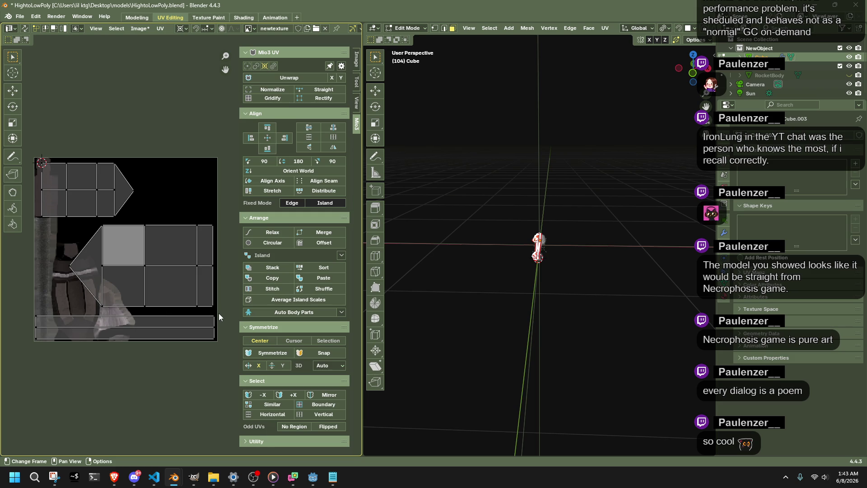
# Move the lower island's arrow-tip vertex about 0.18 left along X.
pyautogui.moveTo(218, 311); pyautogui.dragTo(205, 221)
pyautogui.click(199, 185)
pyautogui.moveTo(80, 279); pyautogui.dragTo(125, 287, button='middle')
pyautogui.click(93, 281)
pyautogui.press('g')
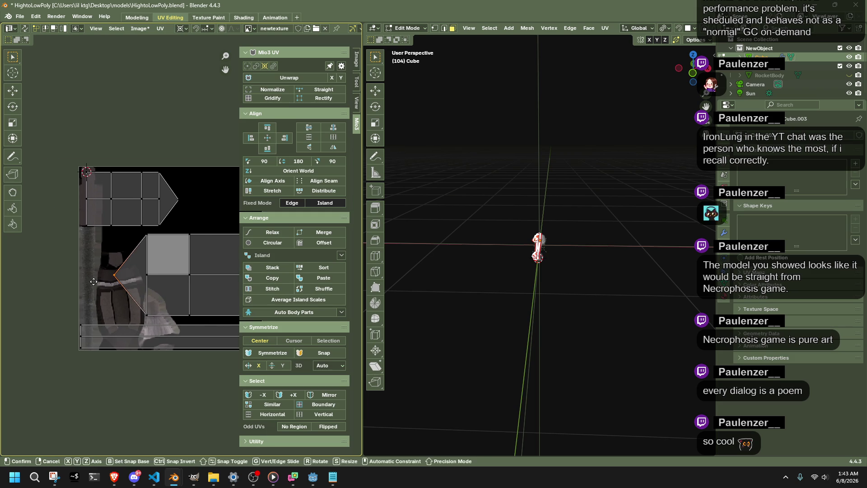
pyautogui.press('x')
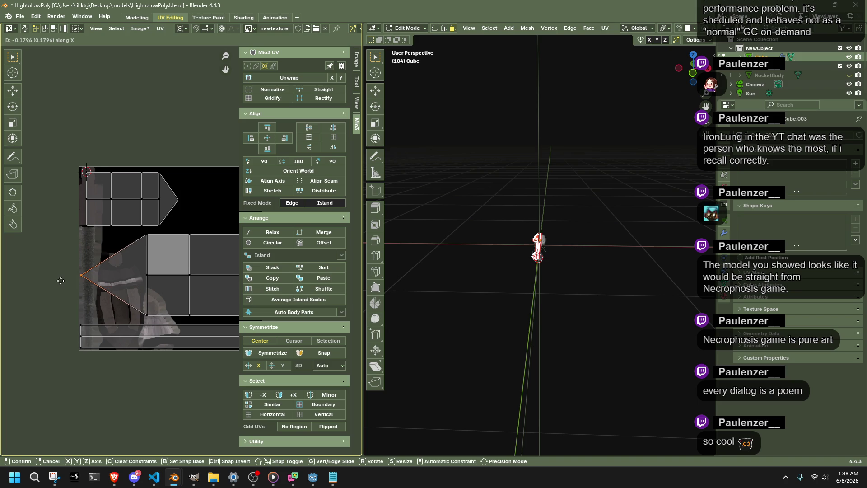
pyautogui.click(61, 281)
pyautogui.scroll(-3, 183, 321)
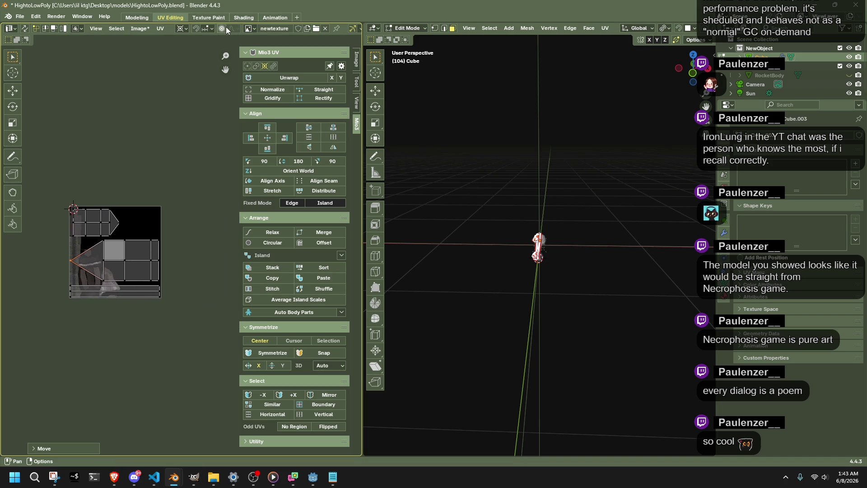
# Enable UV Stretch (Angle) colouring in the UV editor overlays.
pyautogui.scroll(-5, 226, 30)
pyautogui.click(274, 28)
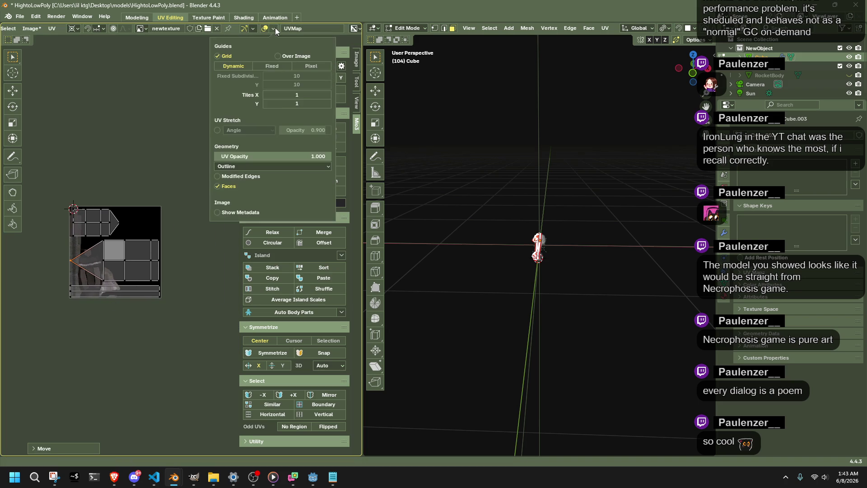
pyautogui.click(216, 131)
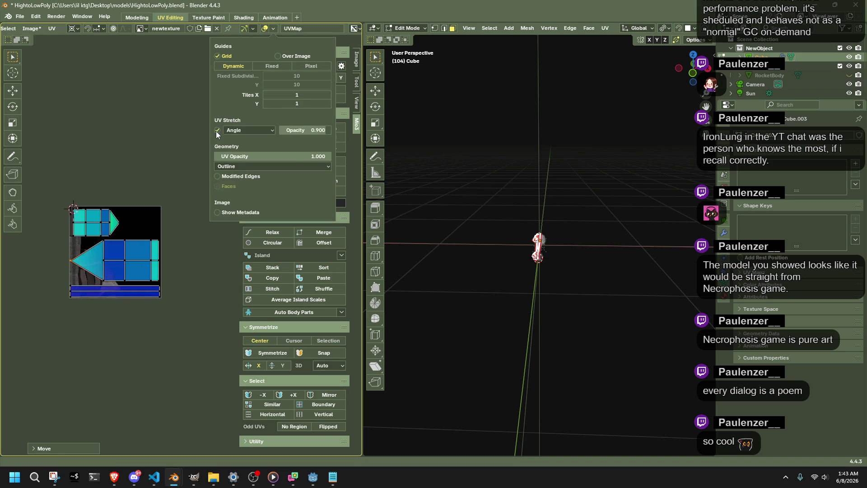
# Reposition the nose island's tip vertex slightly while watching the stretch colours.
pyautogui.click(139, 218)
pyautogui.press('g')
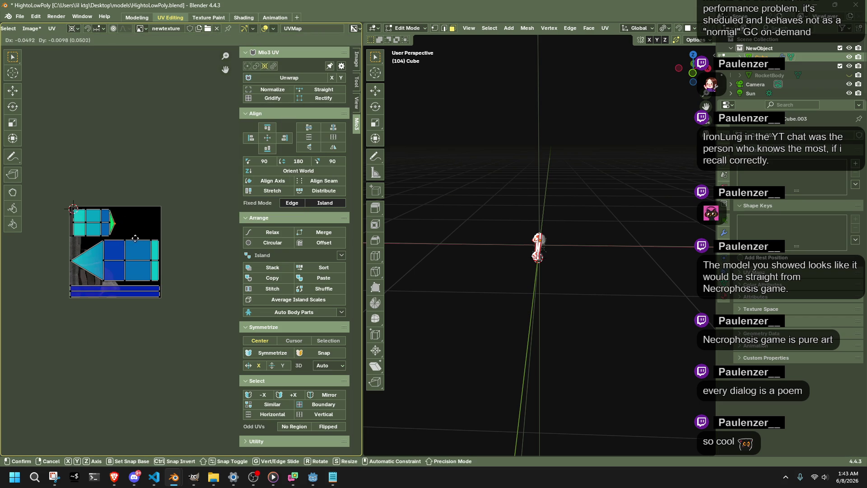
pyautogui.click(111, 224)
pyautogui.press('g')
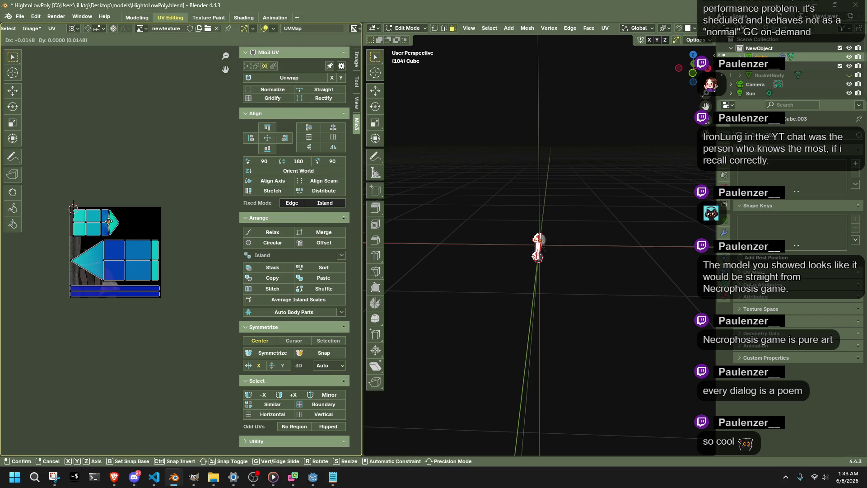
pyautogui.click(111, 222)
pyautogui.press('g')
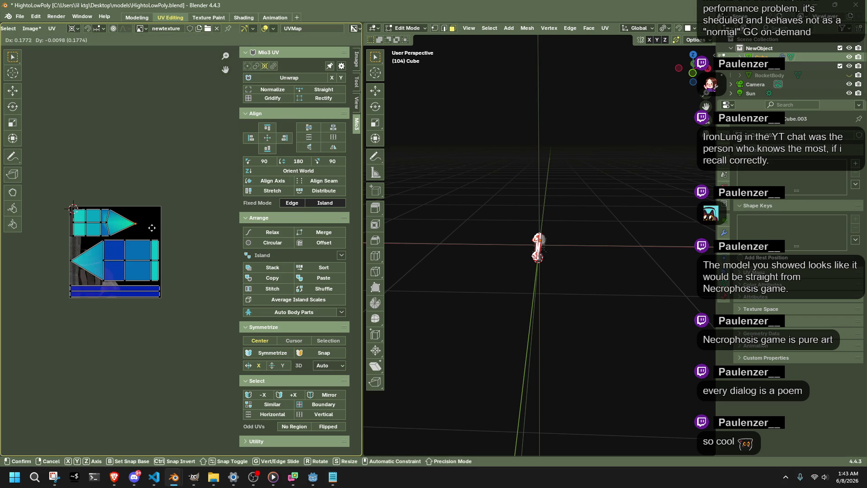
pyautogui.rightClick(159, 223)
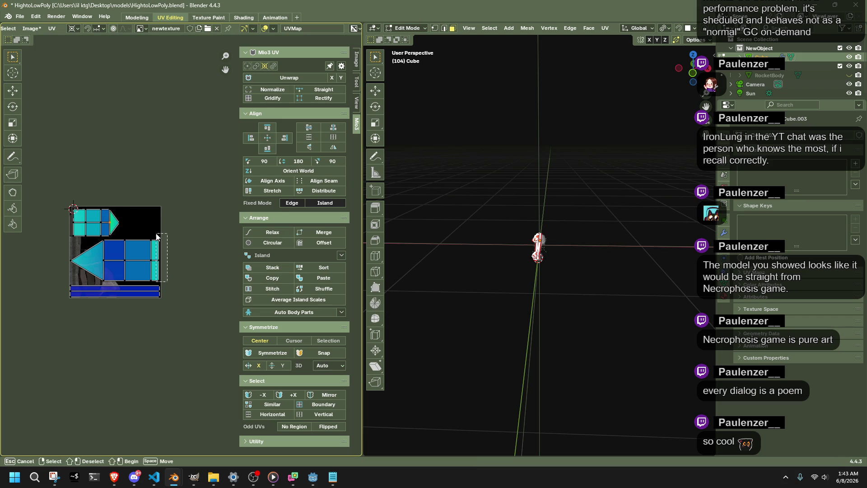
# Pivot on the selected column and trial moving the arrow-shaped body island, undoing the slide.
pyautogui.hotkey('shift', 's')
pyautogui.click(155, 282)
pyautogui.moveTo(154, 282)
pyautogui.mouseDown()
pyautogui.moveTo(89, 240)
pyautogui.moveTo(59, 238)
pyautogui.mouseUp()
pyautogui.press('g')
pyautogui.press('y')
pyautogui.click(95, 254)
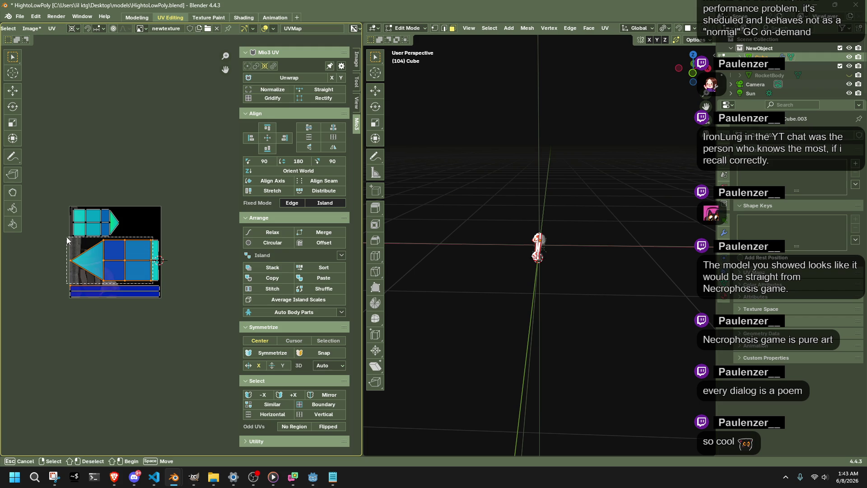
pyautogui.press('g')
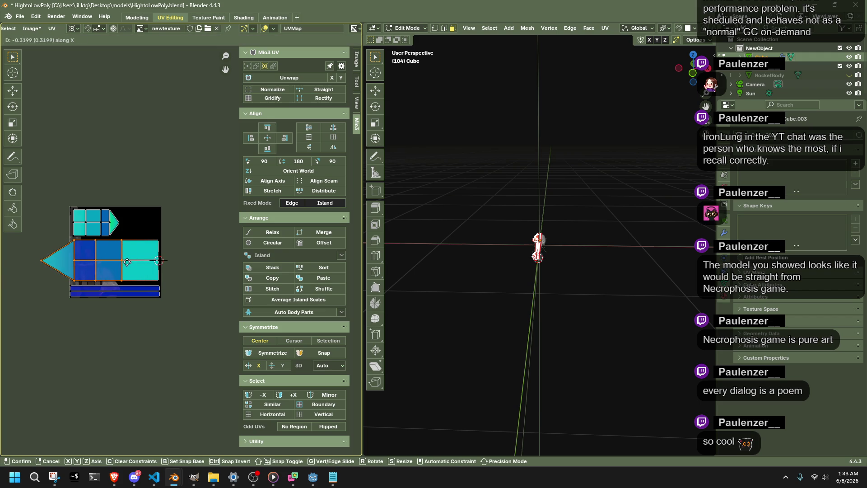
pyautogui.click(79, 275)
pyautogui.hotkey('ctrl', 'z')
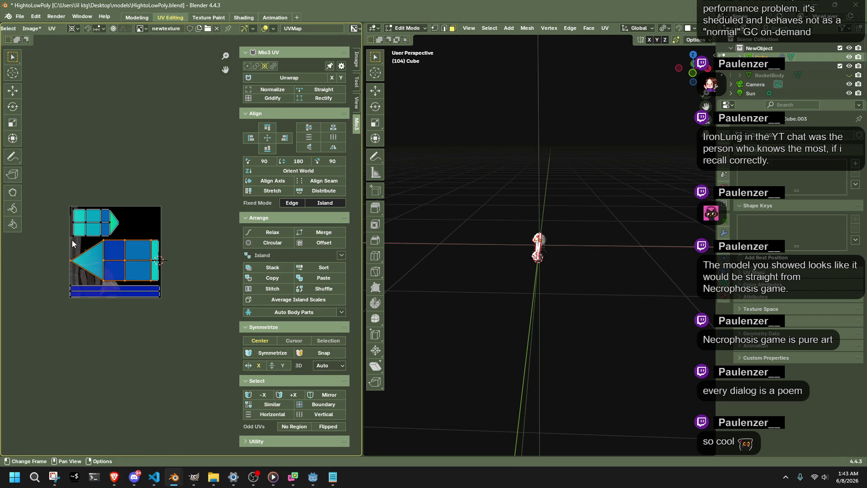
# Scale the right cyan strip's edge points and reposition the blue arrow island's left tip.
pyautogui.click(167, 282)
pyautogui.moveTo(166, 282); pyautogui.dragTo(161, 237)
pyautogui.press('s')
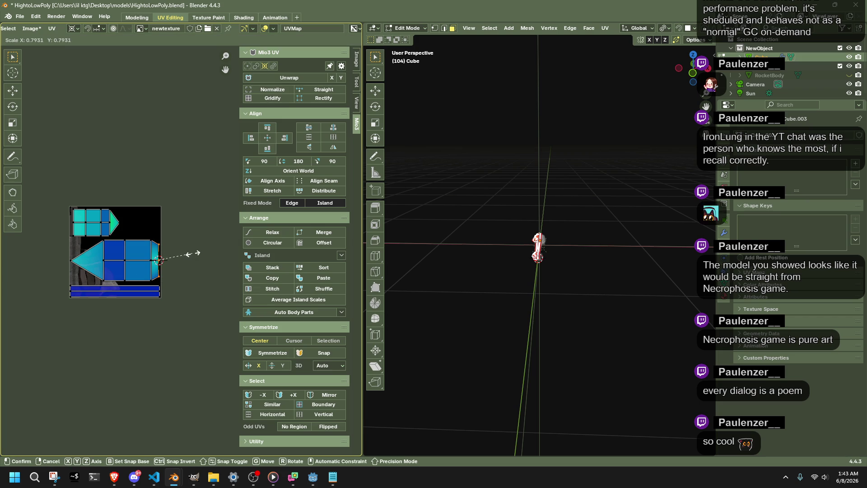
pyautogui.click(189, 255)
pyautogui.click(80, 265)
pyautogui.press('g')
pyautogui.press('y')
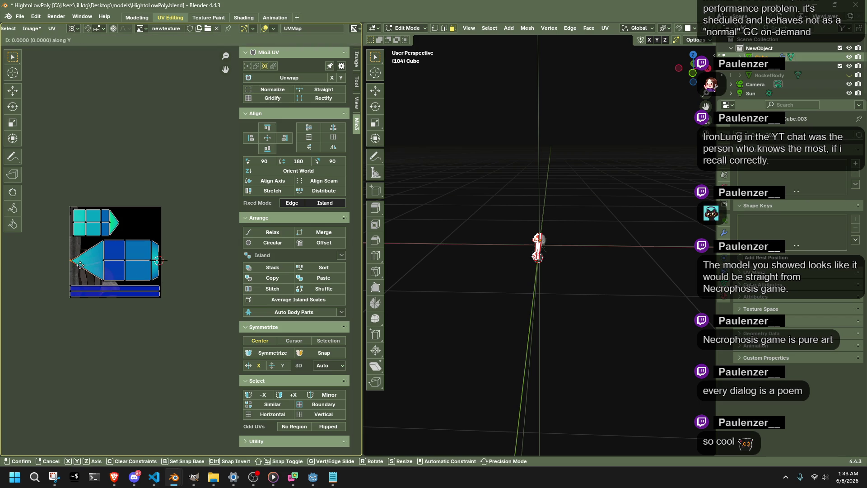
pyautogui.press('y')
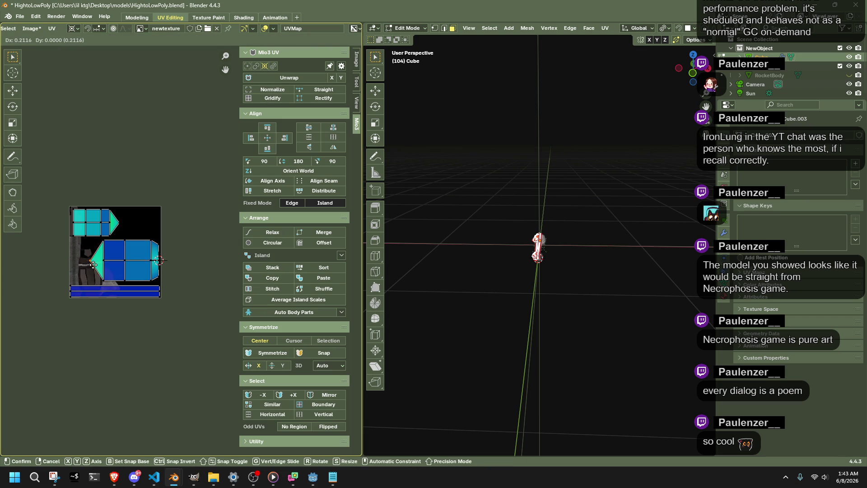
pyautogui.click(84, 265)
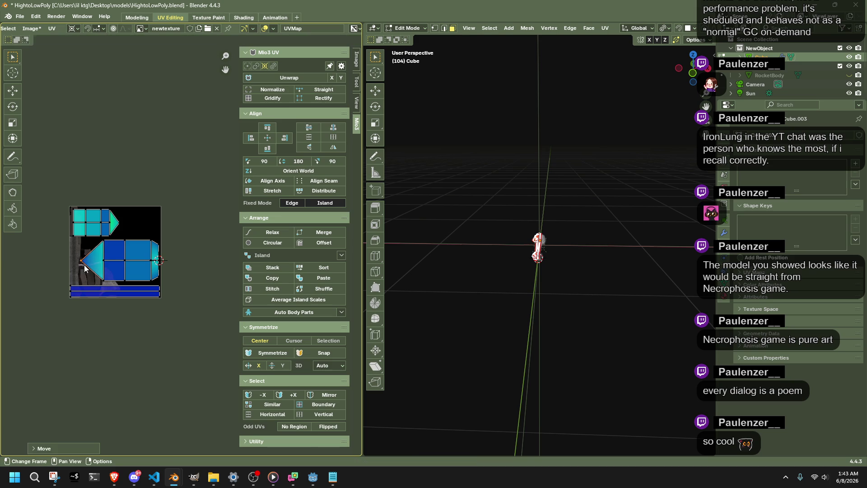
# Stretch the whole blue arrow island horizontally.
pyautogui.moveTo(172, 285); pyautogui.dragTo(61, 239)
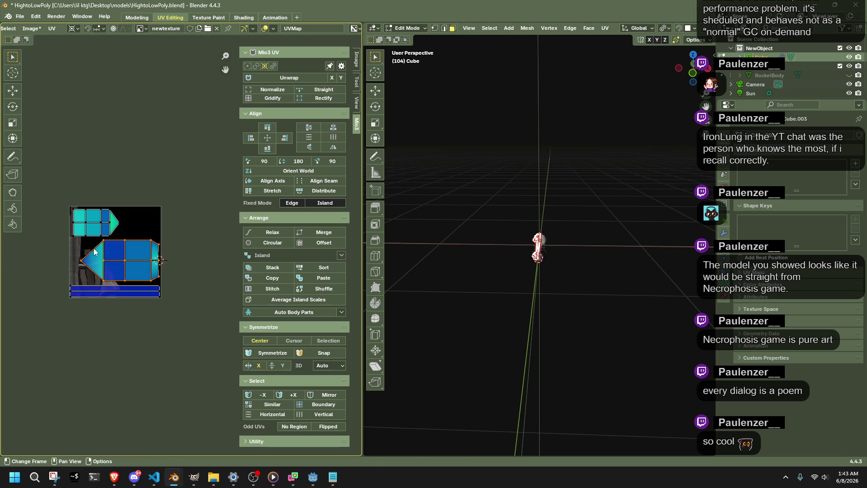
pyautogui.press('s')
pyautogui.press('x')
pyautogui.click(94, 249)
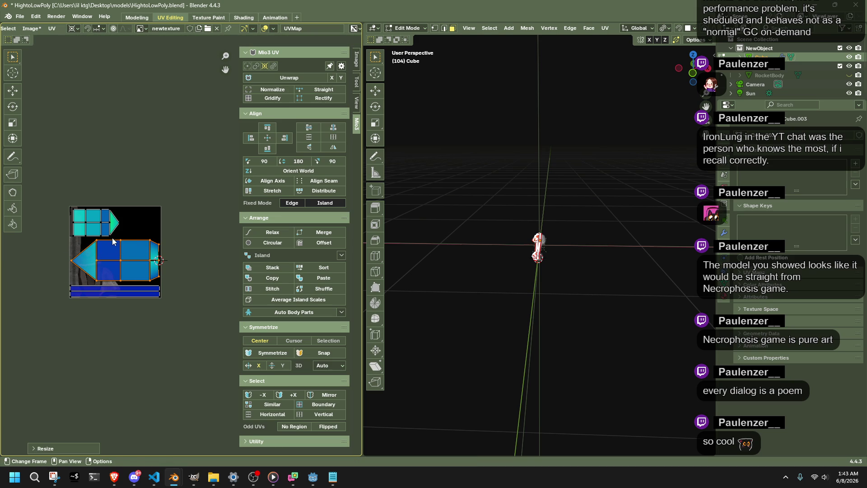
pyautogui.click(56, 196)
# Slide the cyan island's left vertices horizontally and snap them to pixels.
pyautogui.moveTo(118, 237); pyautogui.dragTo(91, 192)
pyautogui.press('g')
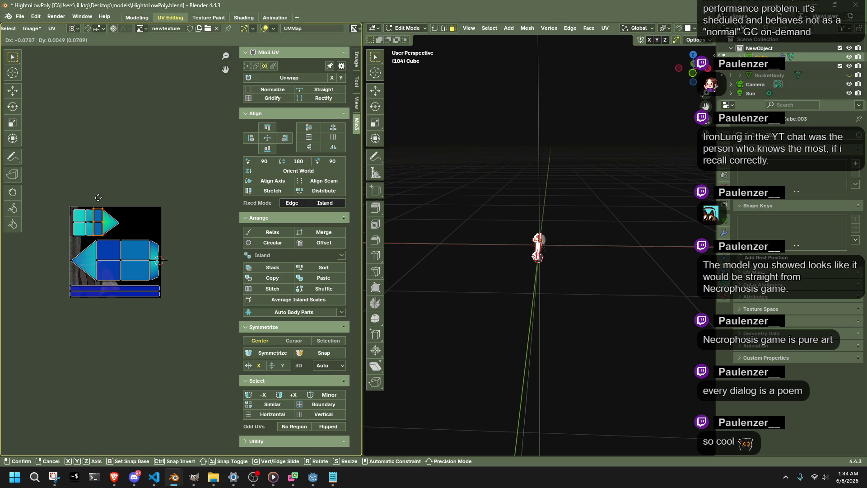
pyautogui.press('Escape')
pyautogui.press('g')
pyautogui.press('Escape')
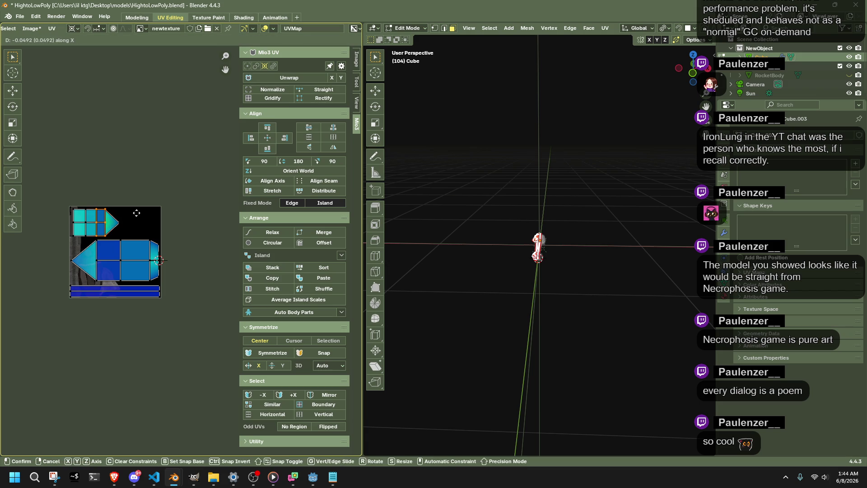
pyautogui.moveTo(85, 201); pyautogui.dragTo(79, 240)
pyautogui.press('g')
pyautogui.press('x')
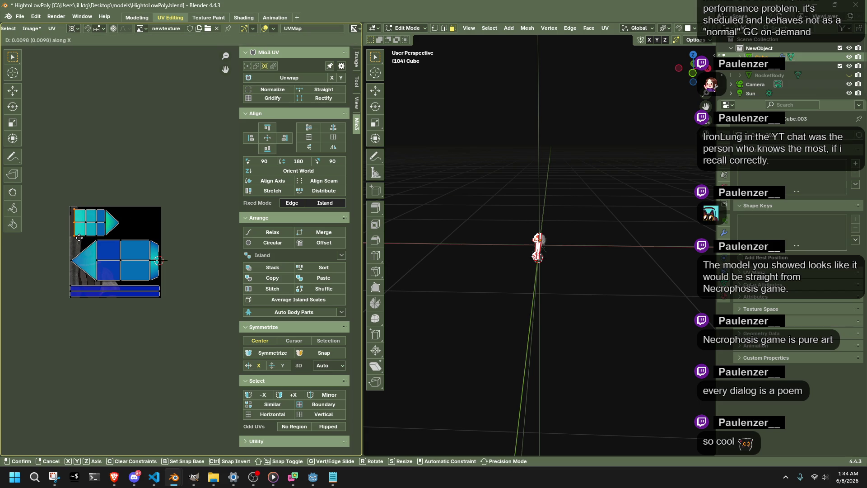
pyautogui.click(78, 238)
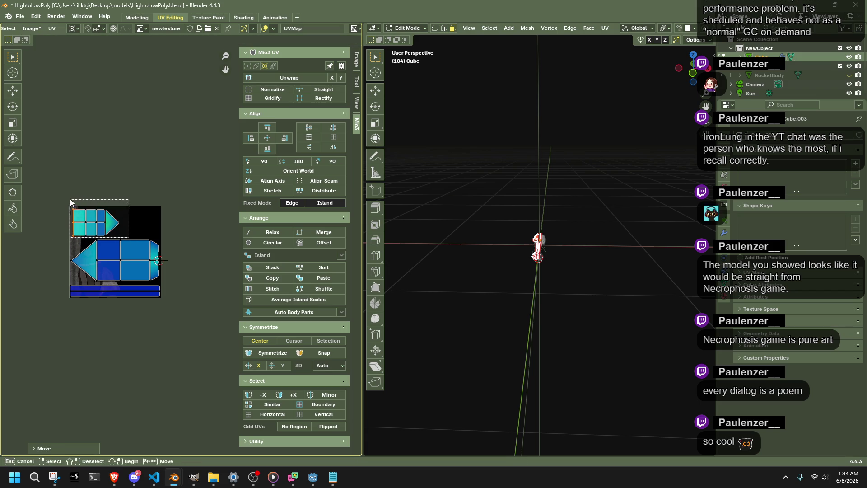
pyautogui.hotkey('shift', 's')
pyautogui.click(76, 243)
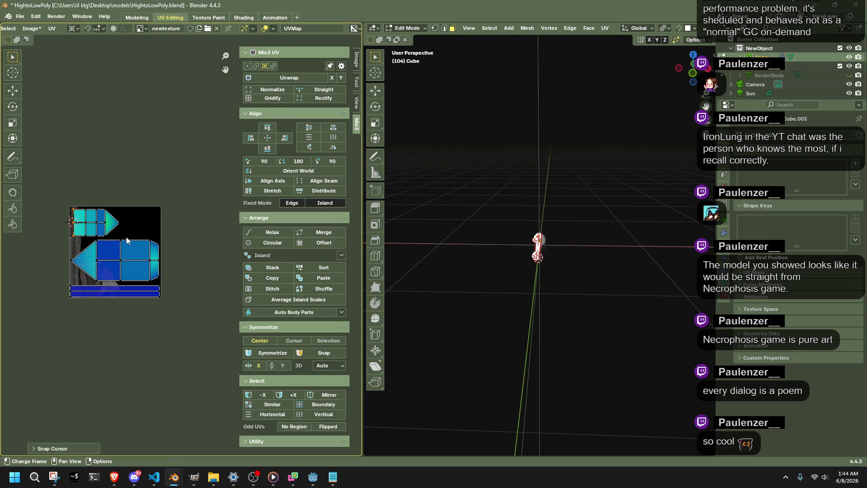
# Stretch the top-left cyan island about 1.62× along X across the texture width.
pyautogui.moveTo(128, 236); pyautogui.dragTo(56, 193)
pyautogui.press('s')
pyautogui.press('x')
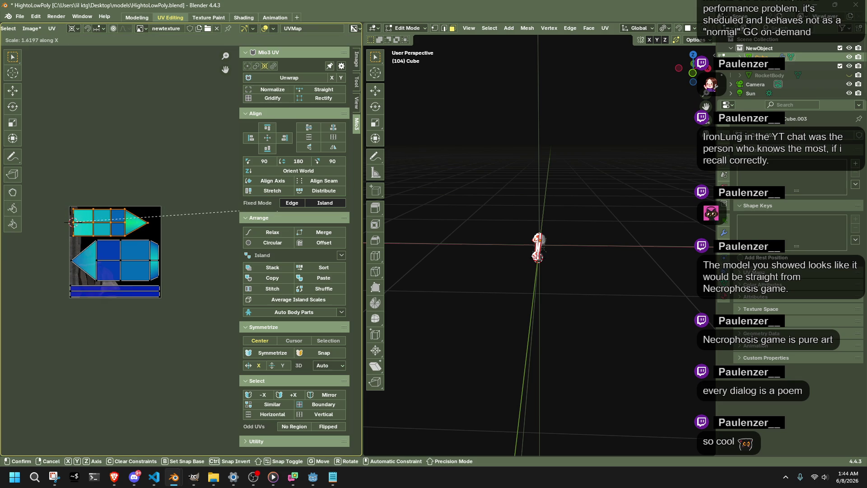
pyautogui.click(187, 220)
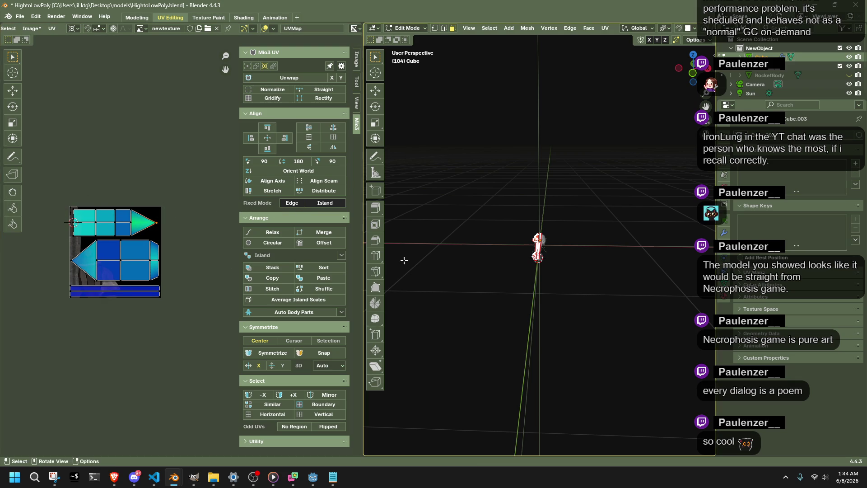
# Orbit the rocket, toggle Edit Mode, and save HightoLowPoly.blend.
pyautogui.scroll(10, 458, 285)
pyautogui.moveTo(458, 286); pyautogui.dragTo(622, 297, button='middle')
pyautogui.press('Tab')
pyautogui.press('Tab')
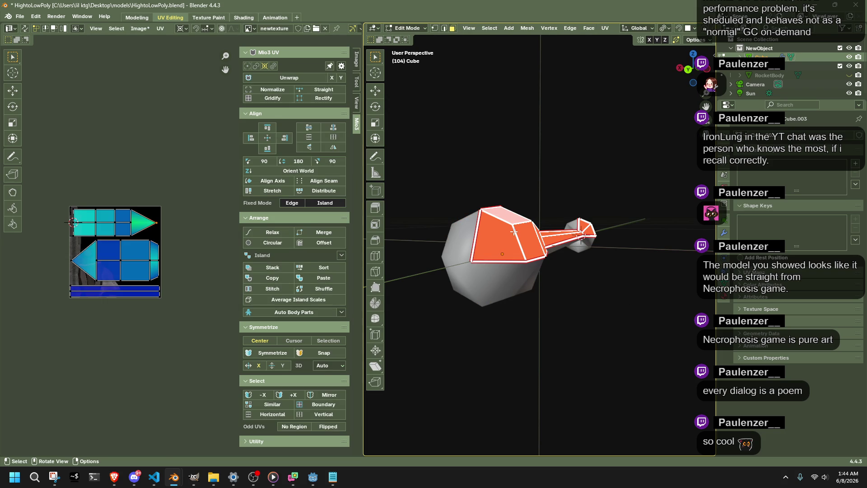
pyautogui.hotkey('ctrl', 's')
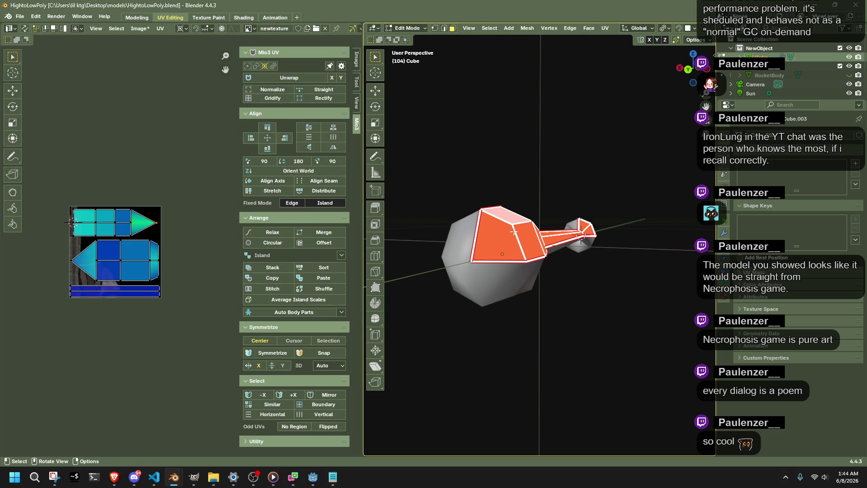
# Toggle the mesh face selection off and on while orbiting, then save HightoLowPoly.blend again.
pyautogui.hotkey('alt', 'a')
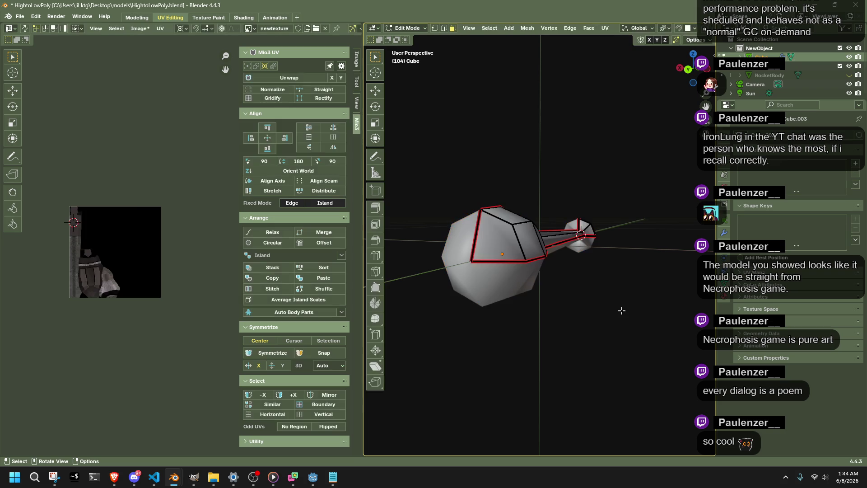
pyautogui.hotkey('ctrl', 'z')
pyautogui.moveTo(582, 300)
pyautogui.mouseDown(button='middle')
pyautogui.moveTo(585, 325)
pyautogui.moveTo(564, 334)
pyautogui.moveTo(484, 339)
pyautogui.moveTo(583, 331)
pyautogui.moveTo(588, 321)
pyautogui.moveTo(548, 310)
pyautogui.moveTo(604, 300)
pyautogui.mouseUp(button='middle')
pyautogui.click(603, 300)
pyautogui.press('a')
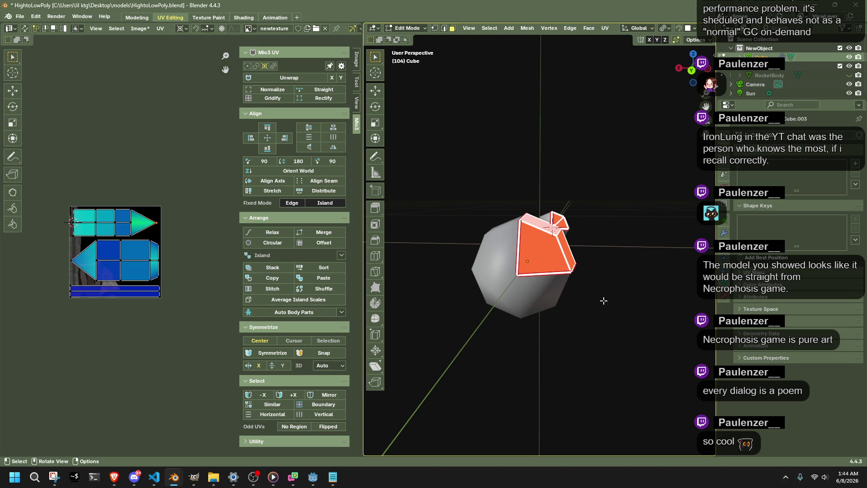
pyautogui.click(604, 300)
pyautogui.hotkey('ctrl', 's')
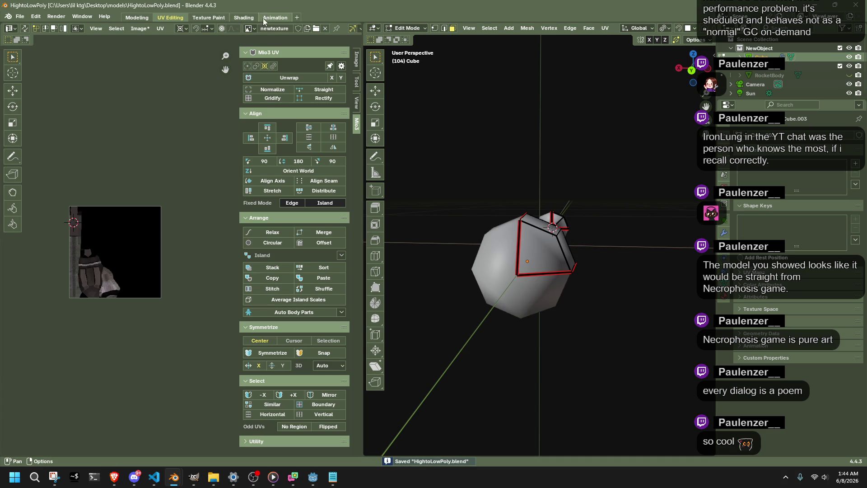
# In Shading, unhide RocketBody and select it with the low-poly Cube as active bake target.
pyautogui.click(236, 18)
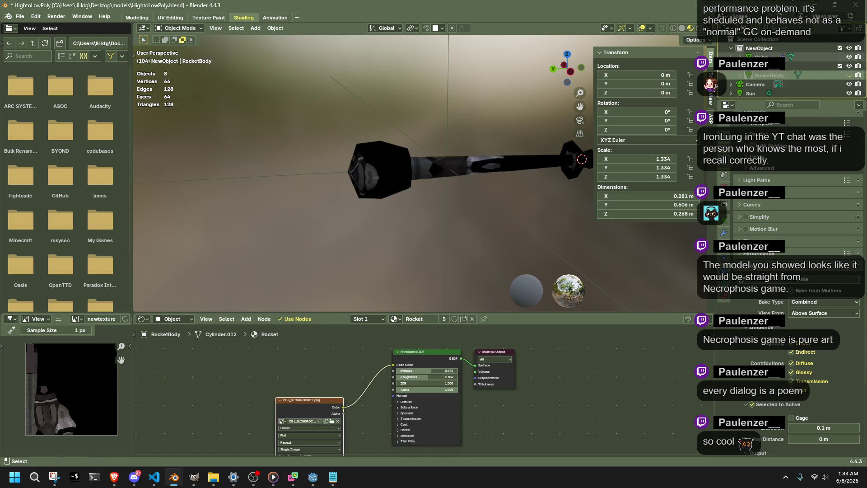
pyautogui.click(849, 75)
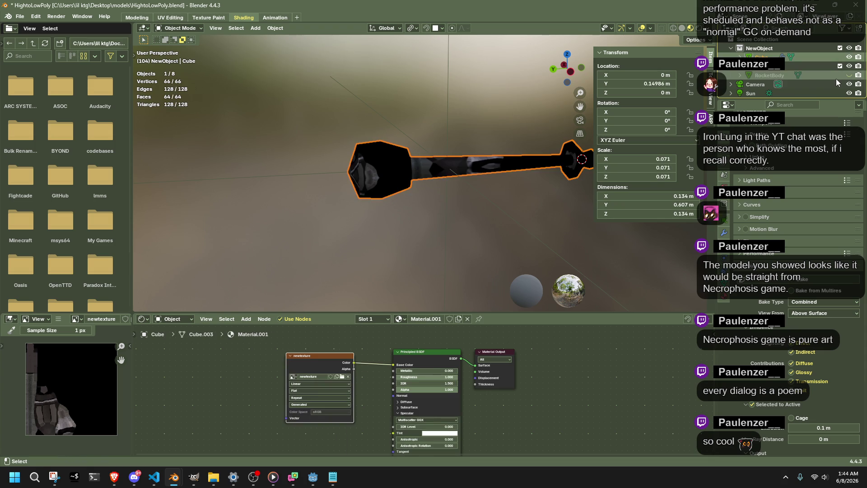
pyautogui.click(807, 279)
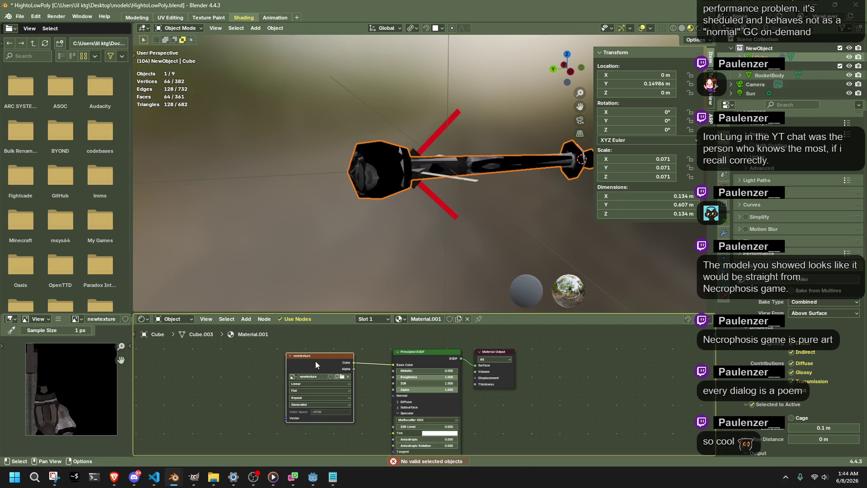
pyautogui.click(773, 75)
pyautogui.keyDown('ctrl'); pyautogui.click(762, 57); pyautogui.keyUp('ctrl')
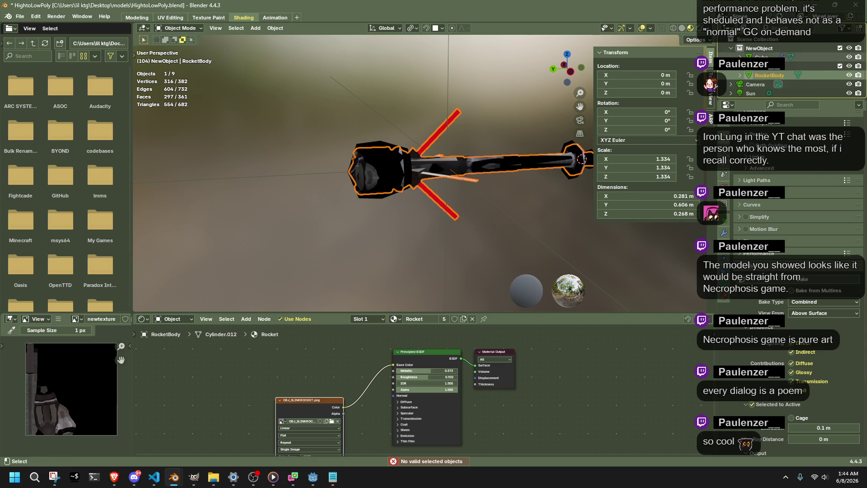
# Bake the high-poly detail into newtexture, then hide RocketBody and zoom in on the result.
pyautogui.click(783, 281)
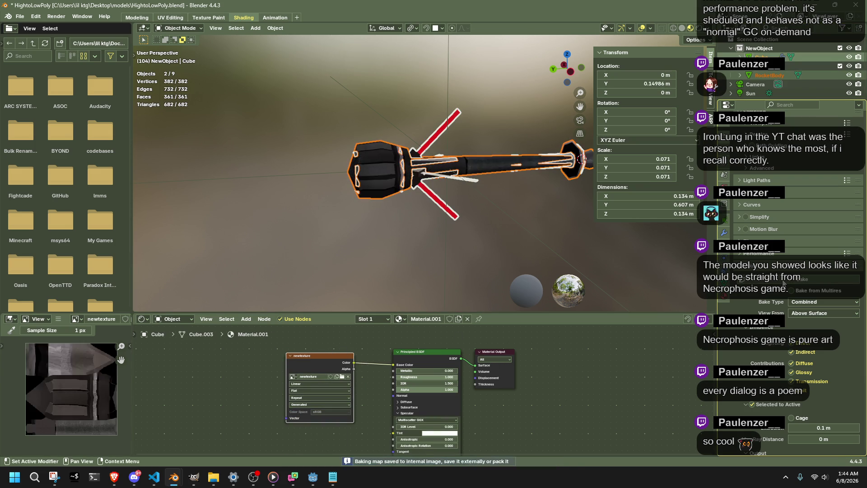
pyautogui.click(401, 238)
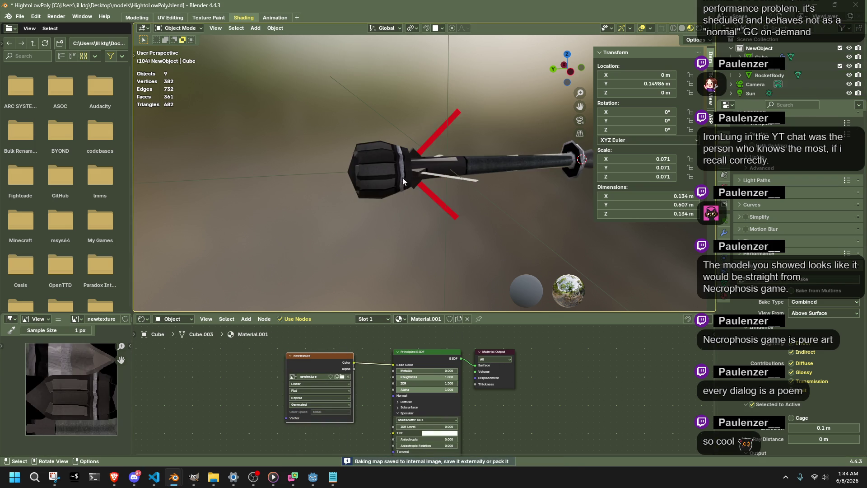
pyautogui.click(430, 172)
pyautogui.press('h')
pyautogui.scroll(3, 406, 188)
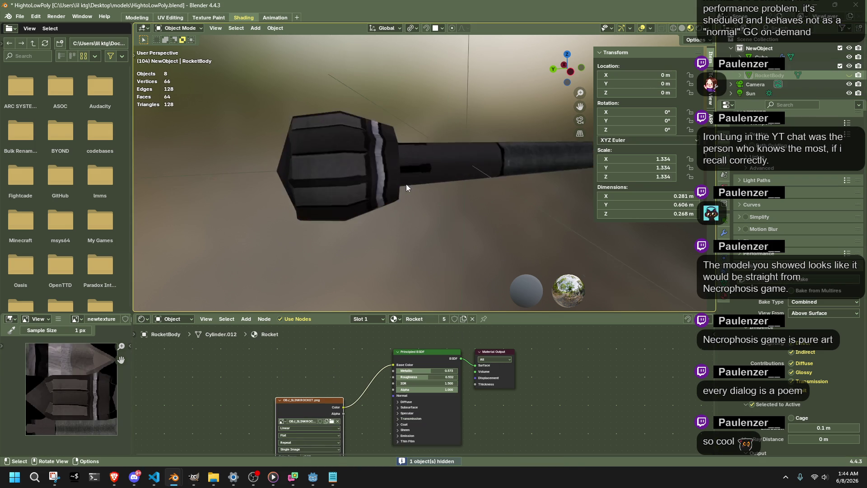
pyautogui.scroll(2, 406, 188)
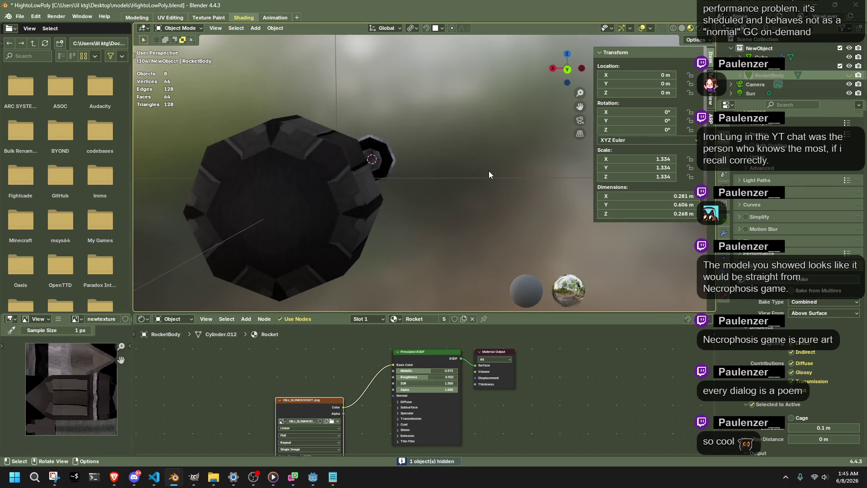